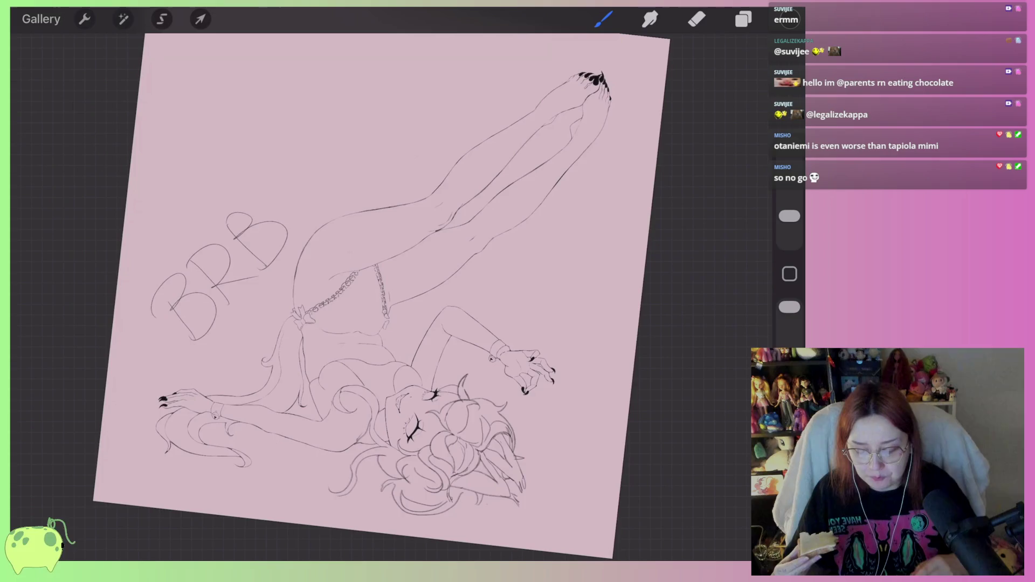
# - Undo the BRB lettering strokes and snap the canvas upright to fit the screen
pyautogui.hotkey('ctrl', 'z')
pyautogui.hotkey('ctrl', 'z')
pyautogui.hotkey('ctrl', 'z')
pyautogui.hotkey('ctrl', 'z')
pyautogui.hotkey('ctrl', 'z')
pyautogui.hotkey('ctrl', 'z')
pyautogui.hotkey('ctrl', '0')
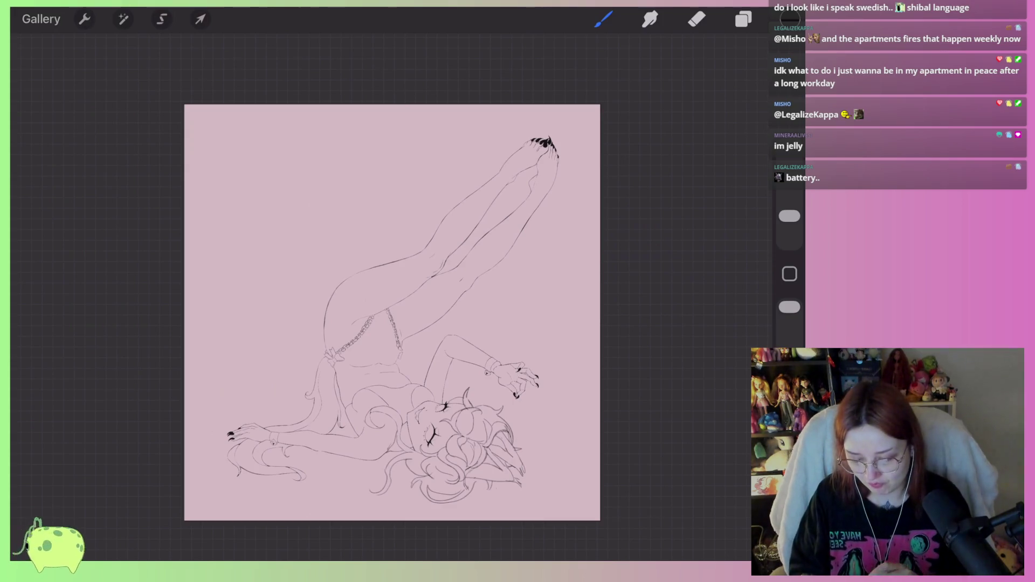
pyautogui.scroll(3, 437, 389)
pyautogui.scroll(3, 437, 388)
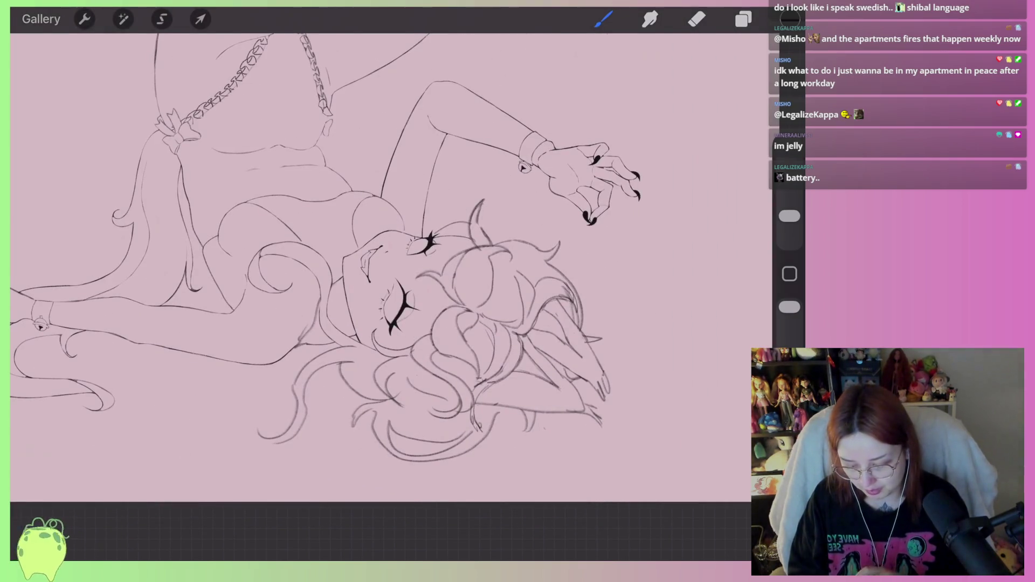
pyautogui.scroll(3, 381, 266)
pyautogui.scroll(3, 381, 267)
# - Ink the first hair strand below the face and erase the stray join on its inner curve
pyautogui.click(603, 18)
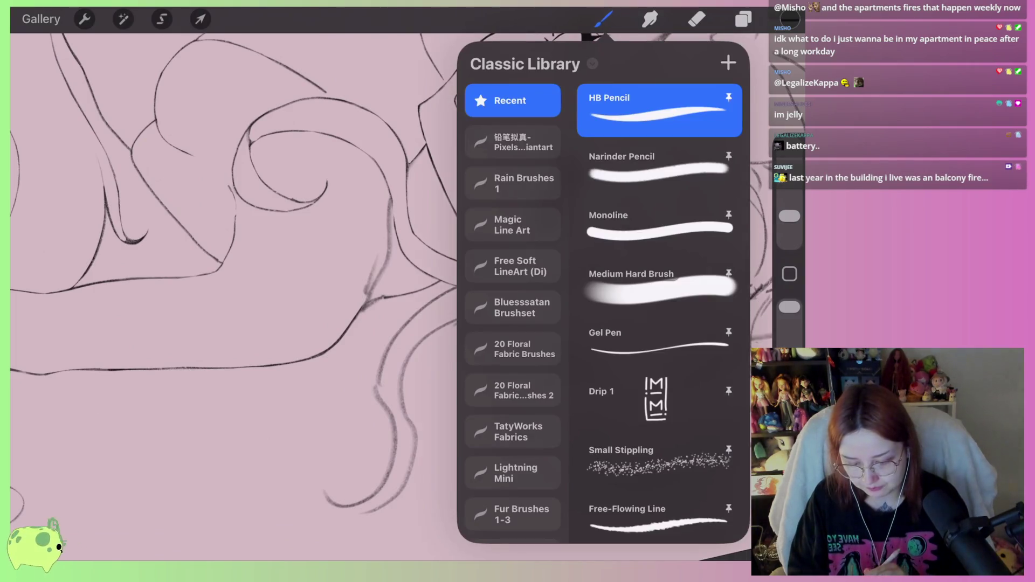
pyautogui.scroll(2, 388, 291)
pyautogui.scroll(2, 388, 291)
pyautogui.moveTo(603, 256); pyautogui.dragTo(476, 232)
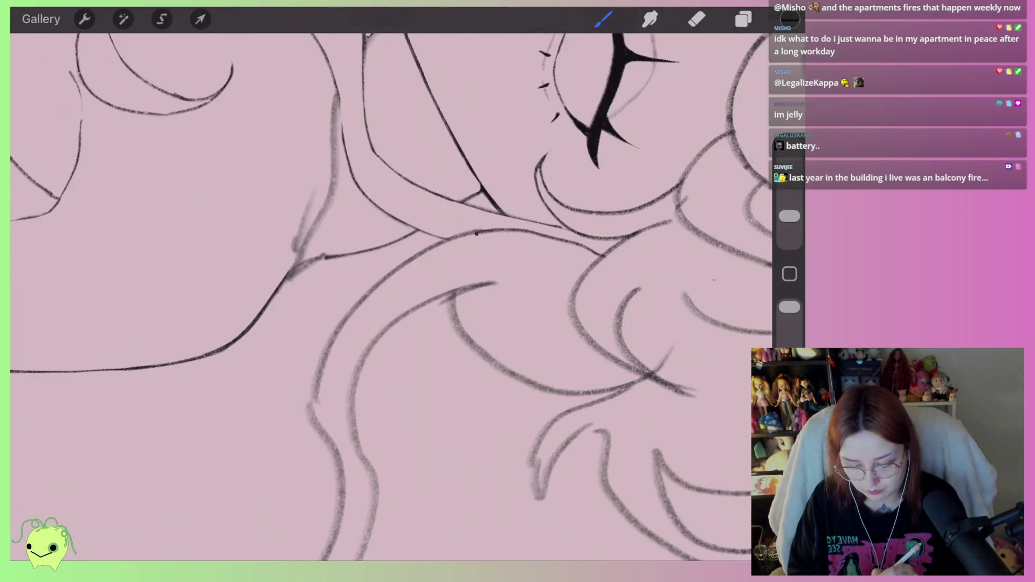
pyautogui.moveTo(495, 283); pyautogui.dragTo(573, 281)
pyautogui.click(697, 17)
pyautogui.moveTo(388, 291); pyautogui.dragTo(424, 275)
pyautogui.moveTo(522, 278)
pyautogui.mouseDown()
pyautogui.moveTo(425, 295)
pyautogui.moveTo(586, 233)
pyautogui.mouseUp()
pyautogui.moveTo(306, 283); pyautogui.dragTo(301, 340)
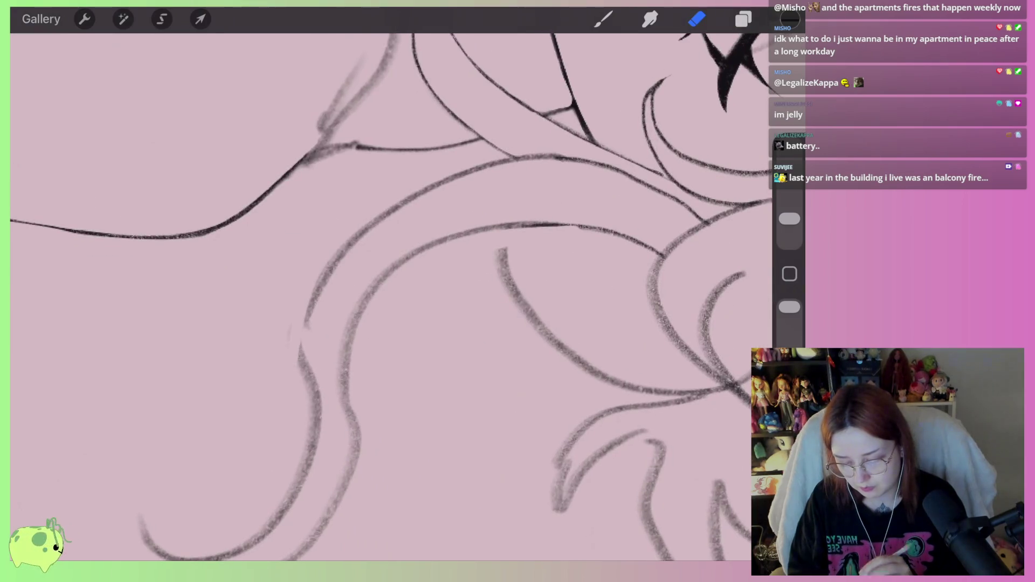
pyautogui.moveTo(389, 323); pyautogui.dragTo(465, 267)
# - Ink the strand's end curl and long curve, then erase the grey sketch marks along it
pyautogui.click(602, 18)
pyautogui.moveTo(299, 417); pyautogui.dragTo(331, 469)
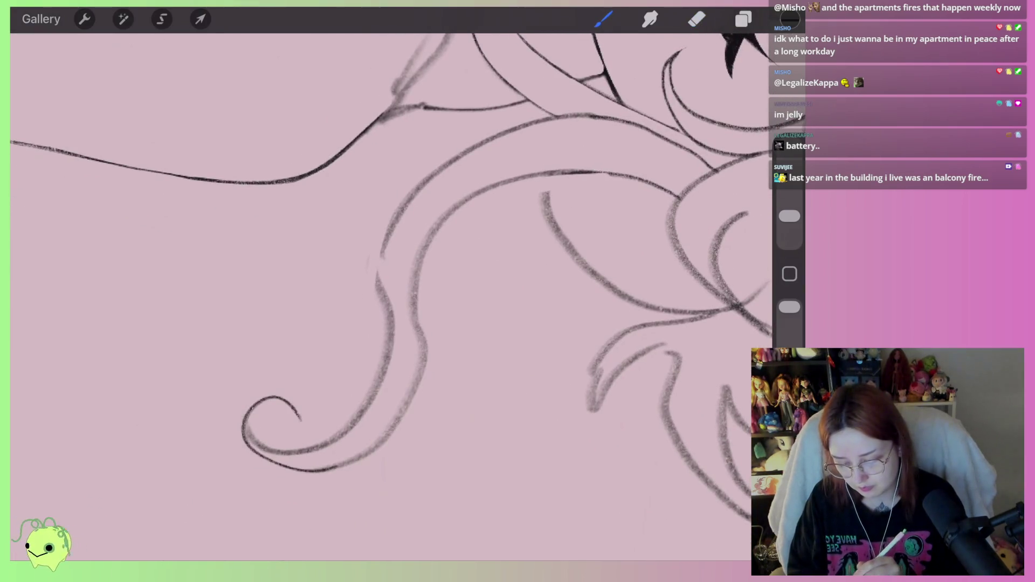
pyautogui.moveTo(244, 424)
pyautogui.mouseDown()
pyautogui.moveTo(389, 347)
pyautogui.moveTo(518, 126)
pyautogui.mouseUp()
pyautogui.click(697, 17)
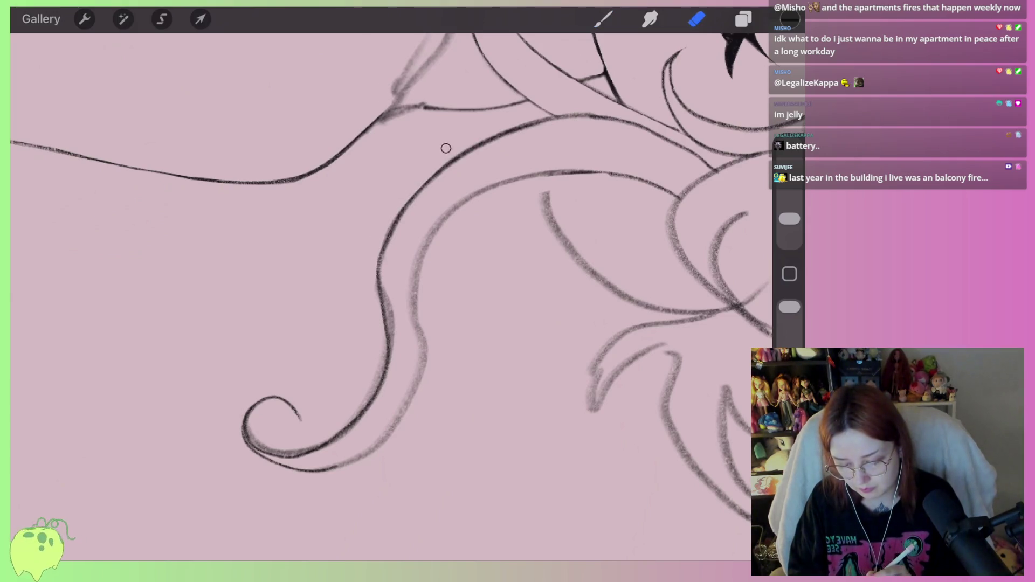
pyautogui.moveTo(396, 214); pyautogui.dragTo(378, 263)
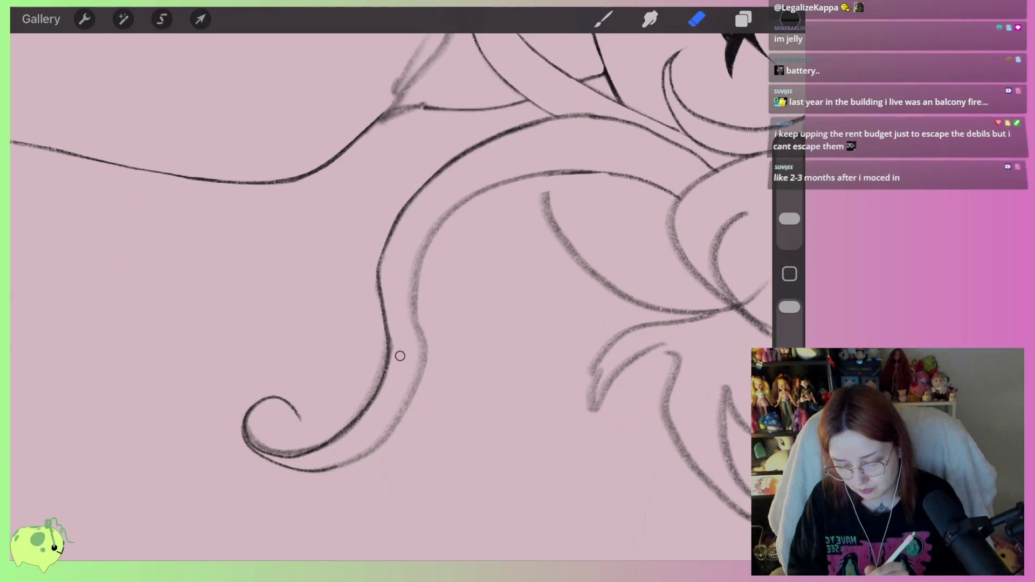
pyautogui.moveTo(374, 325)
pyautogui.mouseDown()
pyautogui.moveTo(363, 398)
pyautogui.moveTo(333, 428)
pyautogui.mouseUp()
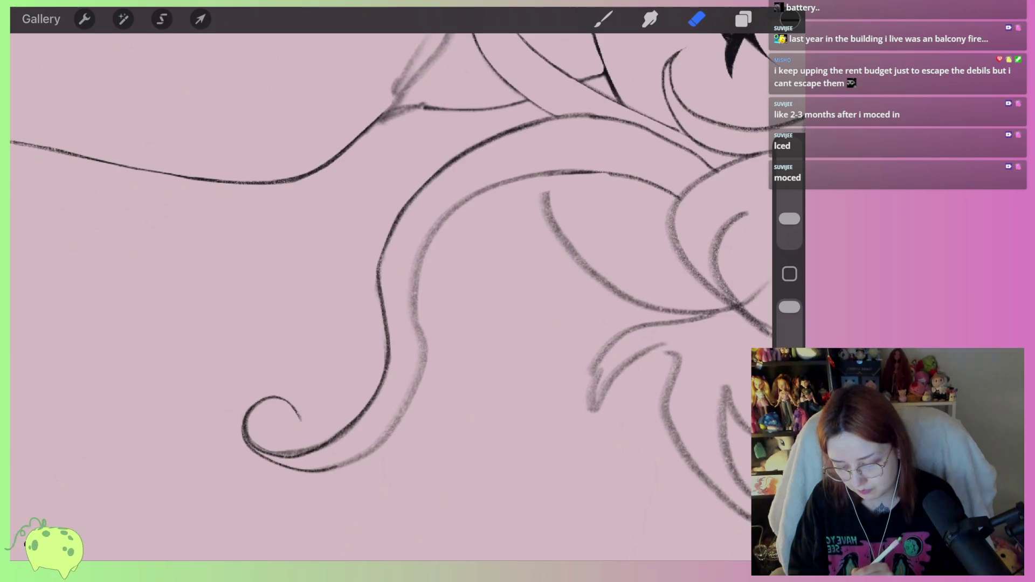
pyautogui.moveTo(324, 449)
pyautogui.mouseDown()
pyautogui.moveTo(392, 394)
pyautogui.moveTo(412, 255)
pyautogui.mouseUp()
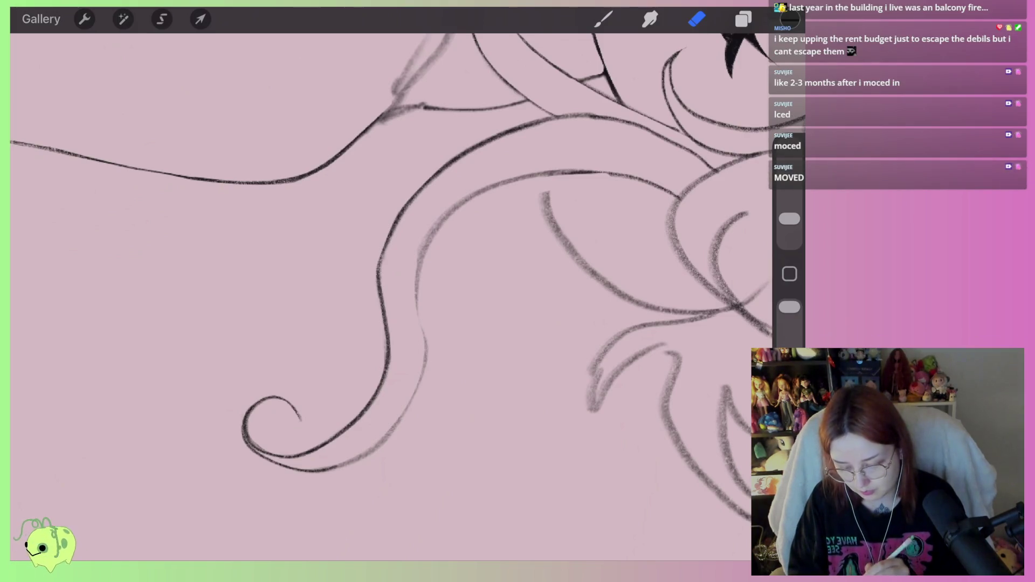
# - Redraw the inner hair curve as a longer stroke and erase sketch lines along the long curve
pyautogui.press('b')
pyautogui.moveTo(333, 467)
pyautogui.mouseDown()
pyautogui.moveTo(414, 231)
pyautogui.moveTo(495, 202)
pyautogui.mouseUp()
pyautogui.scroll(1, 388, 291)
pyautogui.hotkey('ctrl', 'z')
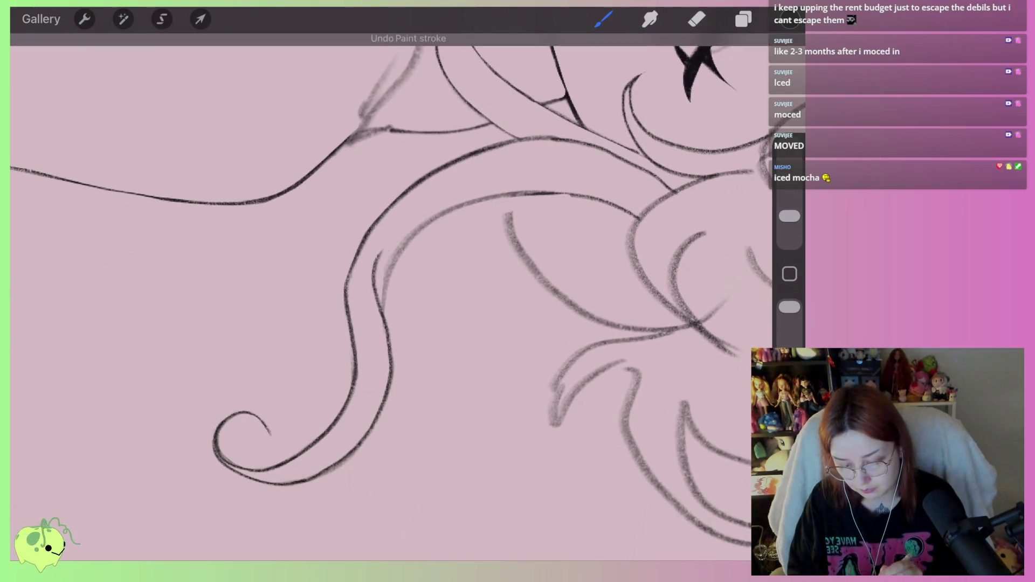
pyautogui.moveTo(377, 256); pyautogui.dragTo(535, 192)
pyautogui.click(650, 19)
pyautogui.click(696, 19)
pyautogui.moveTo(387, 267)
pyautogui.mouseDown()
pyautogui.moveTo(393, 243)
pyautogui.moveTo(391, 315)
pyautogui.mouseUp()
pyautogui.moveTo(388, 267); pyautogui.dragTo(299, 349)
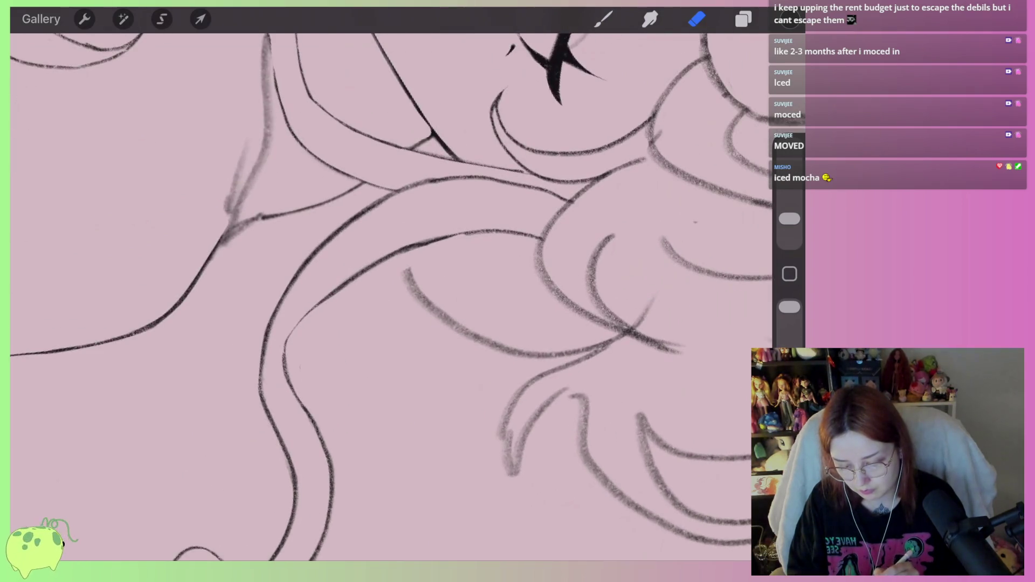
pyautogui.moveTo(388, 284); pyautogui.dragTo(291, 324)
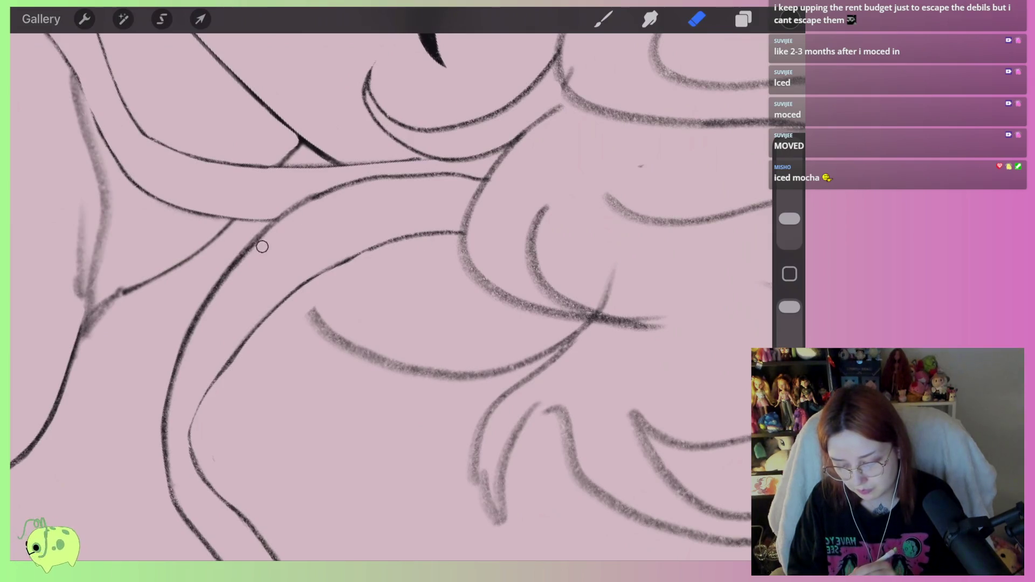
pyautogui.moveTo(171, 485)
pyautogui.mouseDown()
pyautogui.moveTo(167, 453)
pyautogui.moveTo(190, 346)
pyautogui.moveTo(254, 243)
pyautogui.moveTo(397, 187)
pyautogui.mouseUp()
pyautogui.scroll(-5, 388, 291)
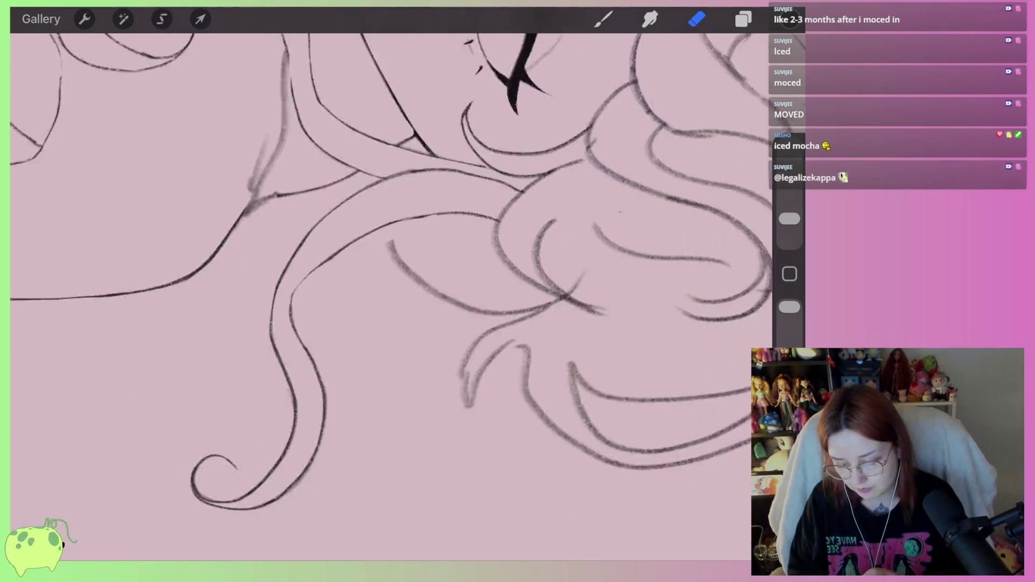
pyautogui.scroll(-3, 389, 267)
pyautogui.scroll(1, 389, 267)
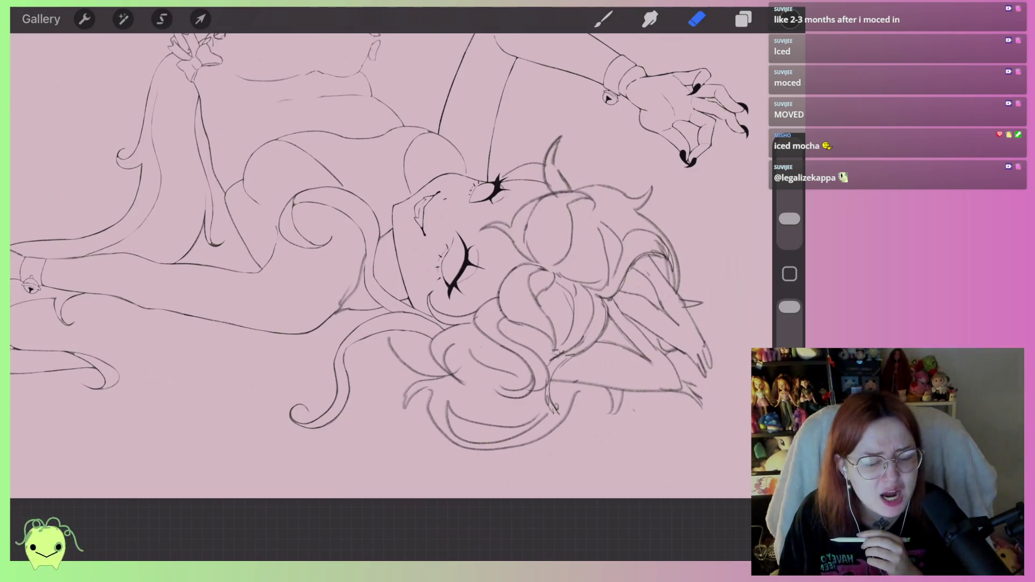
pyautogui.scroll(2, 405, 283)
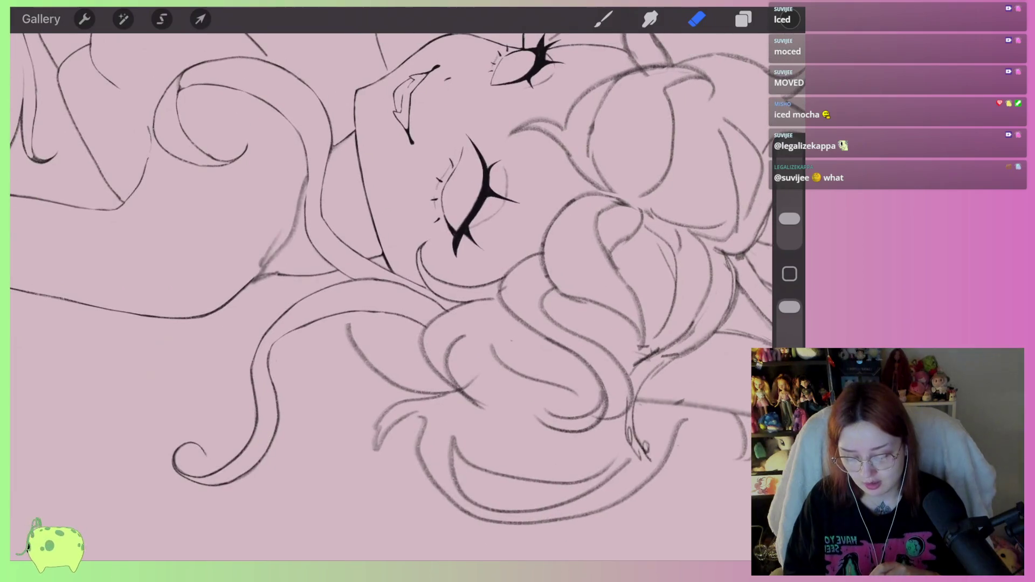
pyautogui.scroll(3, 405, 283)
pyautogui.scroll(2, 404, 283)
# - Ink the curling hair lock under the face with two curved strokes
pyautogui.press('b')
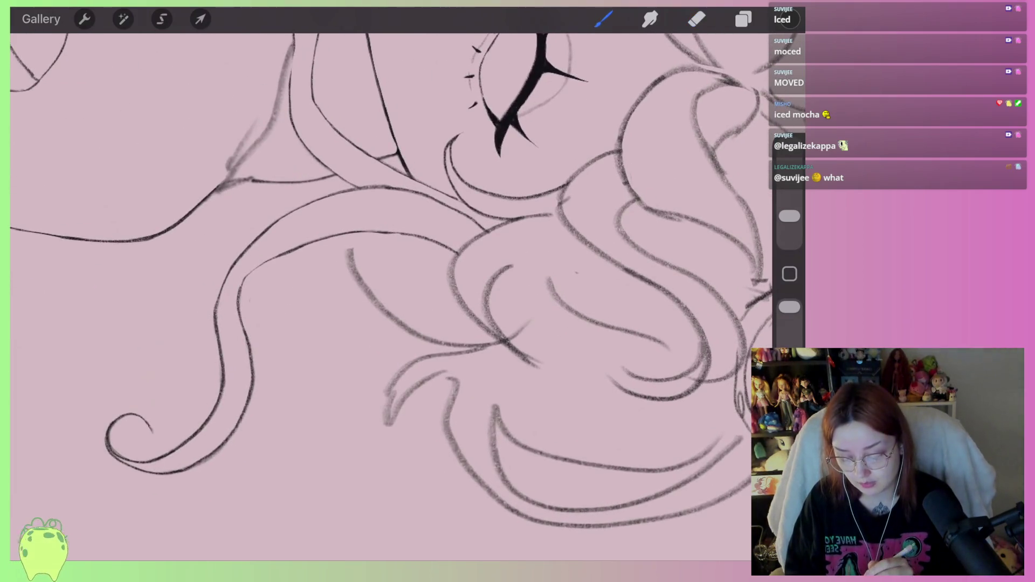
pyautogui.moveTo(361, 233); pyautogui.dragTo(481, 347)
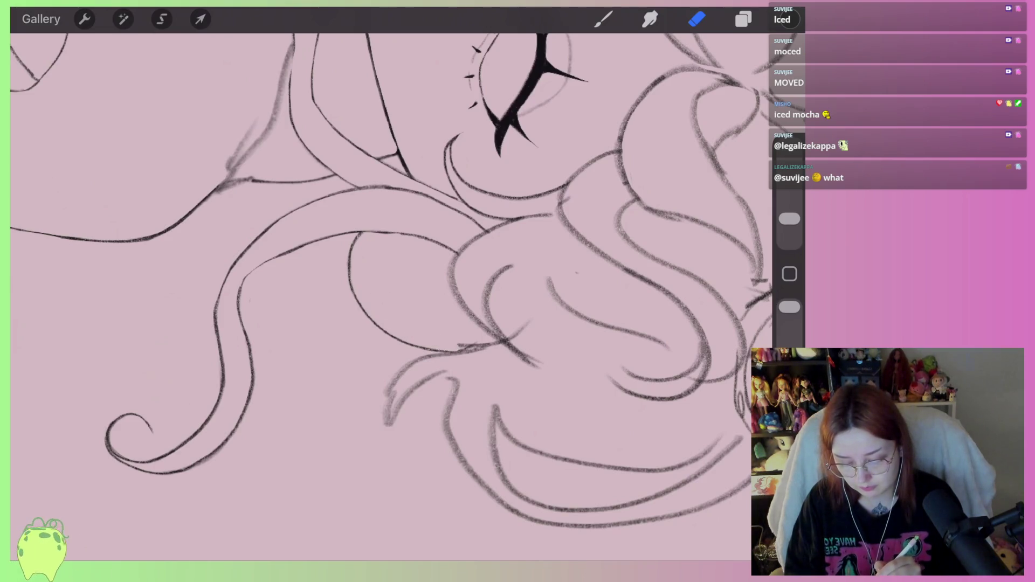
pyautogui.scroll(3, 389, 291)
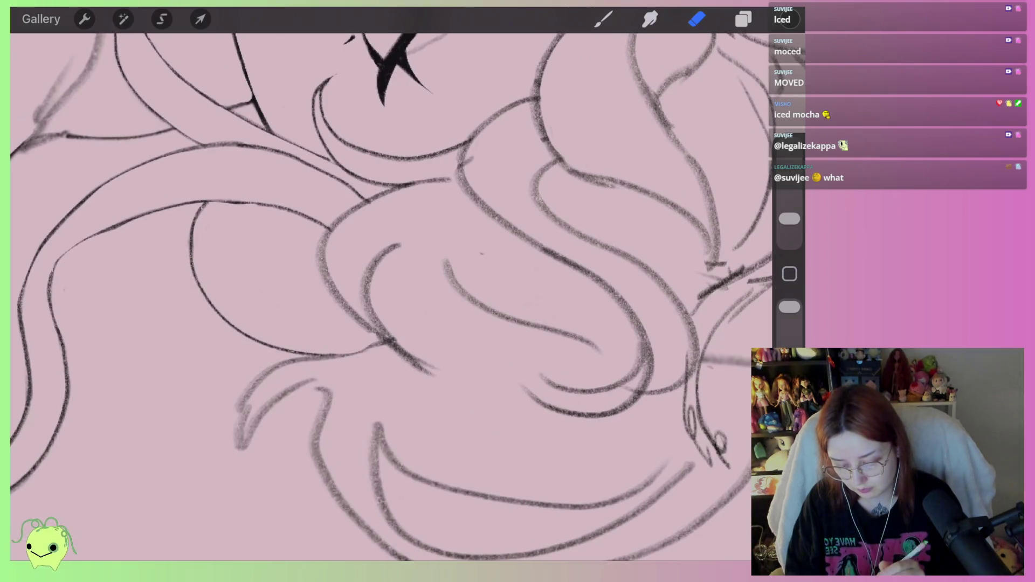
pyautogui.click(603, 19)
pyautogui.moveTo(408, 241)
pyautogui.mouseDown()
pyautogui.moveTo(429, 368)
pyautogui.moveTo(453, 180)
pyautogui.mouseUp()
# - Erase the curl's hooked end and the doubled sketch strokes along the head outline
pyautogui.click(697, 19)
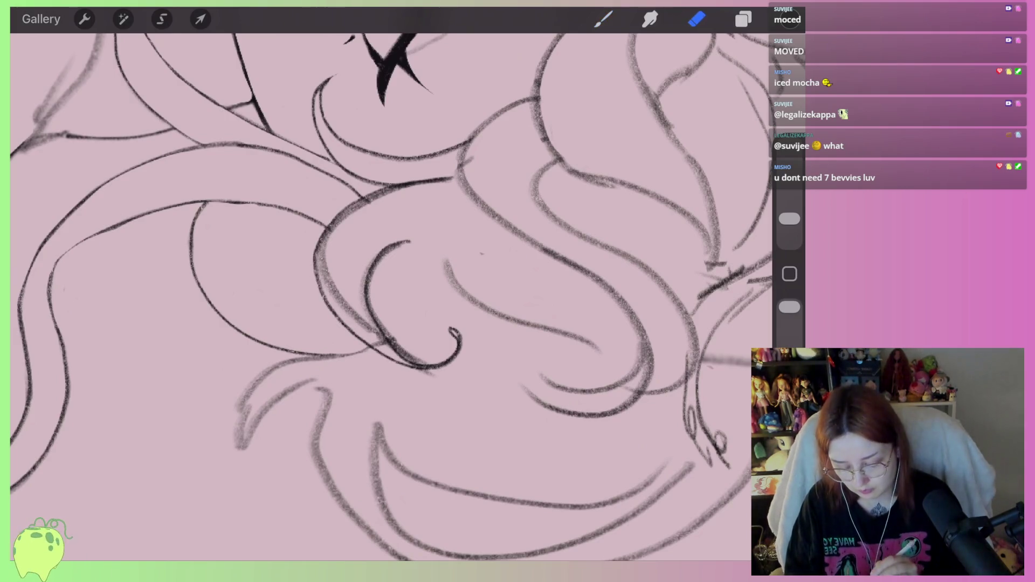
pyautogui.scroll(3, 420, 365)
pyautogui.moveTo(383, 329)
pyautogui.mouseDown()
pyautogui.moveTo(445, 353)
pyautogui.moveTo(473, 316)
pyautogui.mouseUp()
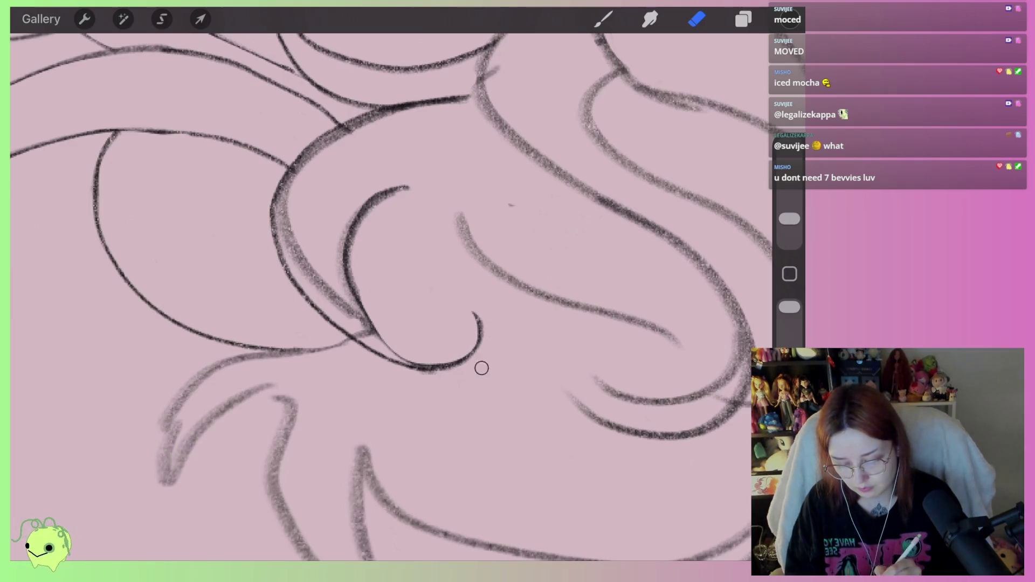
pyautogui.moveTo(287, 243)
pyautogui.mouseDown()
pyautogui.moveTo(307, 157)
pyautogui.moveTo(428, 116)
pyautogui.mouseUp()
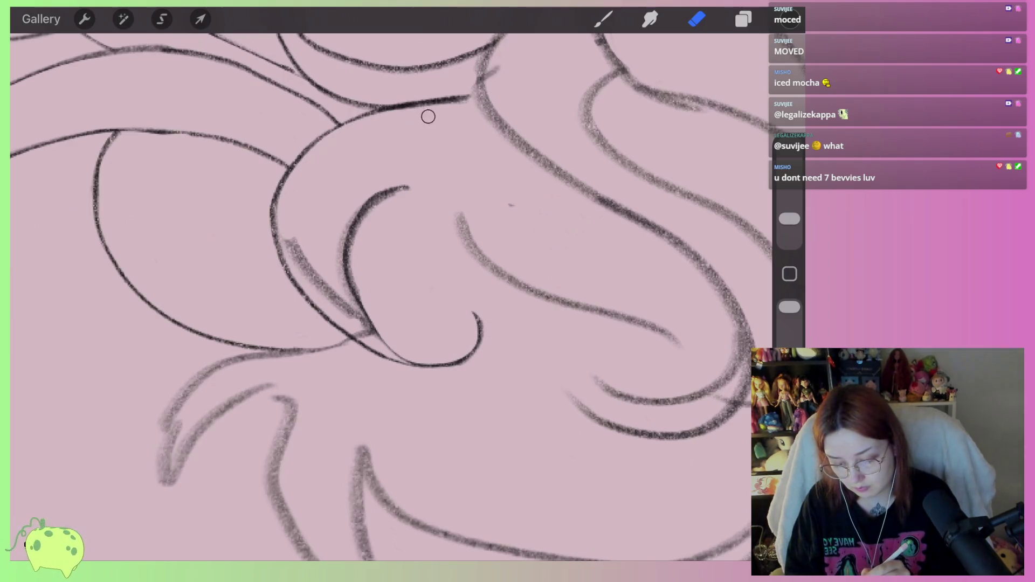
pyautogui.moveTo(289, 244); pyautogui.dragTo(291, 262)
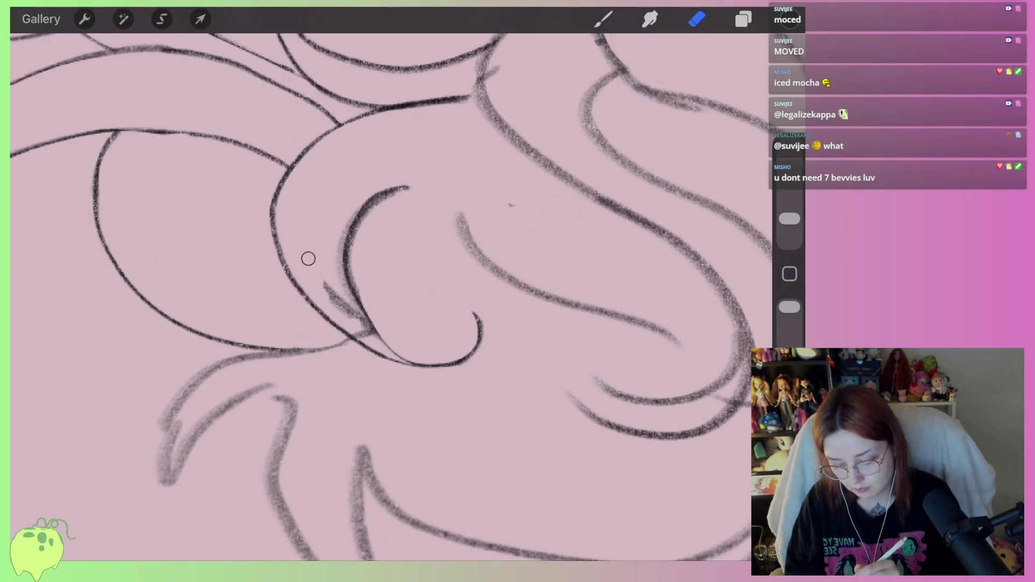
pyautogui.moveTo(348, 309); pyautogui.dragTo(404, 189)
pyautogui.moveTo(356, 295); pyautogui.dragTo(369, 331)
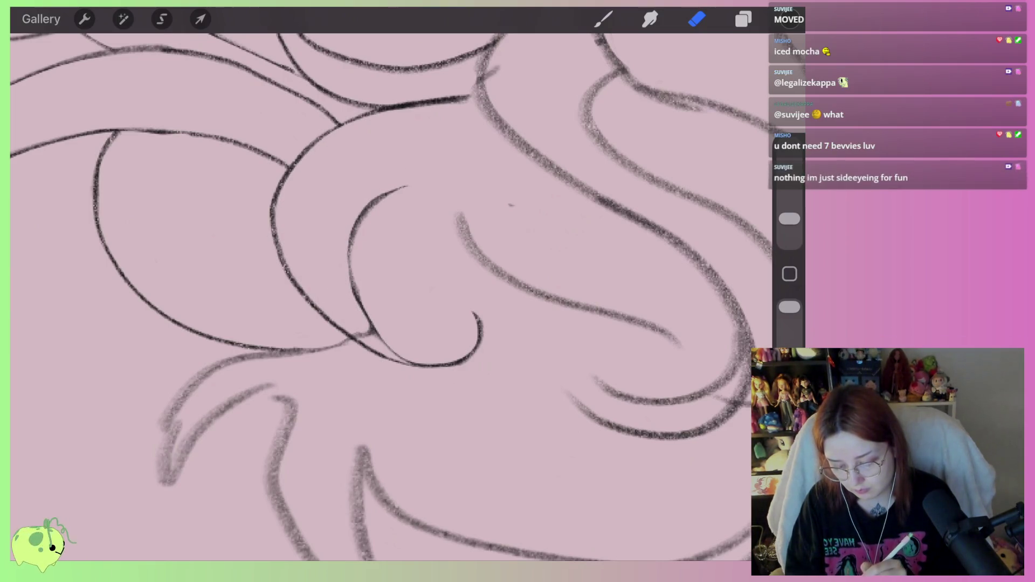
pyautogui.scroll(-3, 380, 291)
pyautogui.scroll(-2, 380, 291)
pyautogui.scroll(-2, 380, 291)
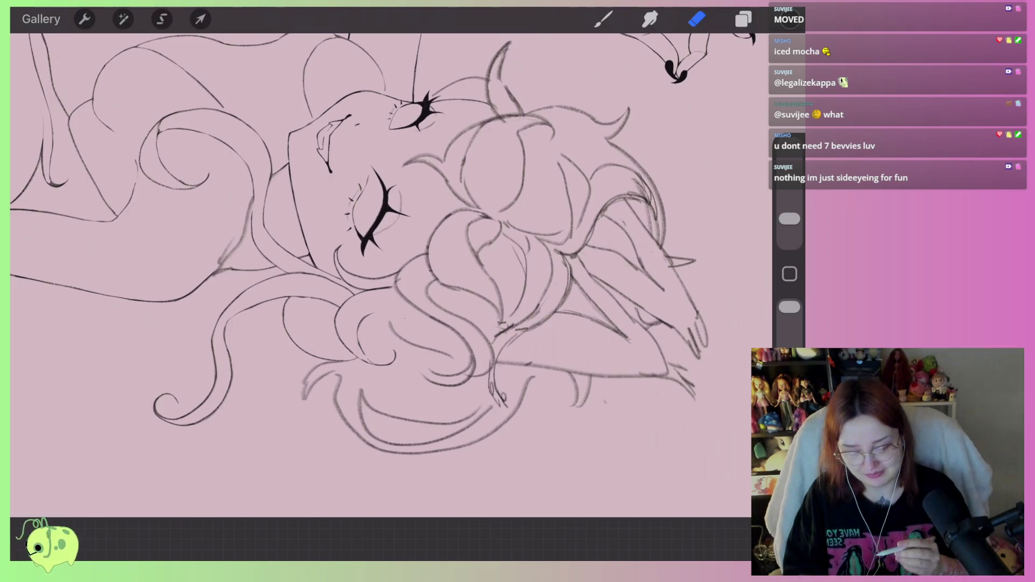
pyautogui.scroll(1, 369, 242)
pyautogui.scroll(5, 380, 267)
# - Ink the outer and inner curves of the hair lock and erase the sketch strokes around the curl
pyautogui.click(602, 19)
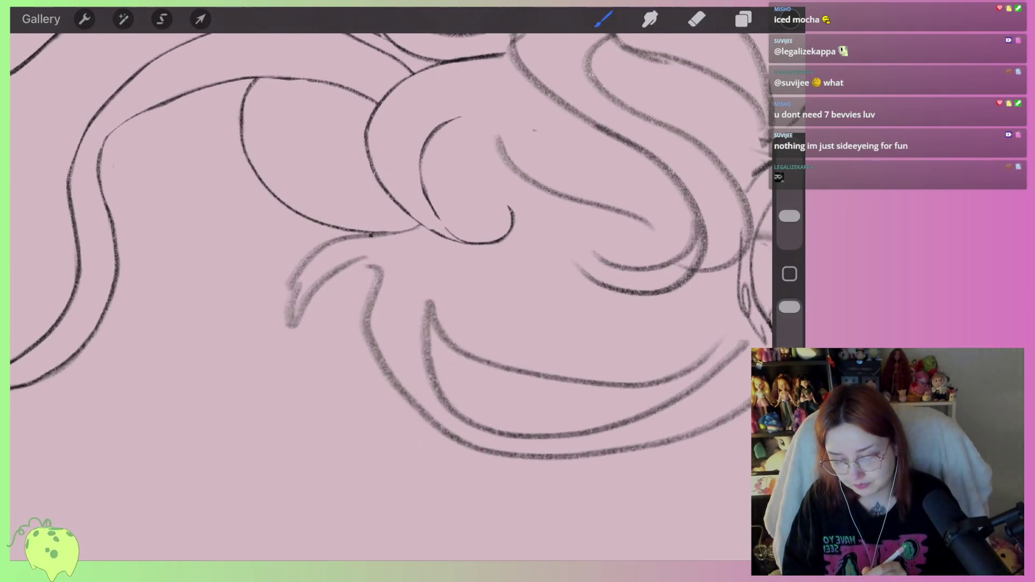
pyautogui.moveTo(369, 233); pyautogui.dragTo(296, 387)
pyautogui.scroll(2, 369, 267)
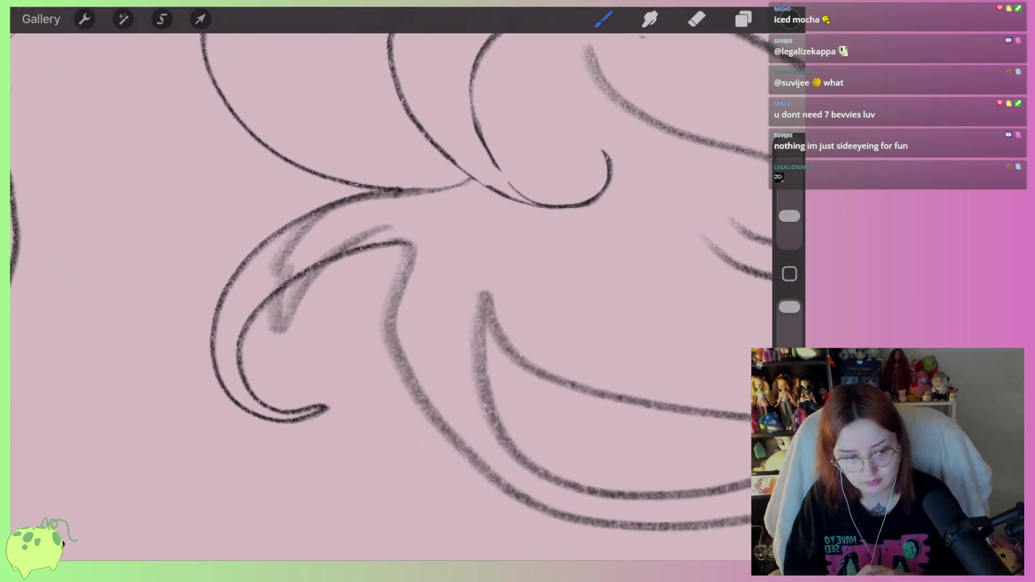
pyautogui.hotkey('ctrl', 'z')
pyautogui.moveTo(404, 191); pyautogui.dragTo(323, 376)
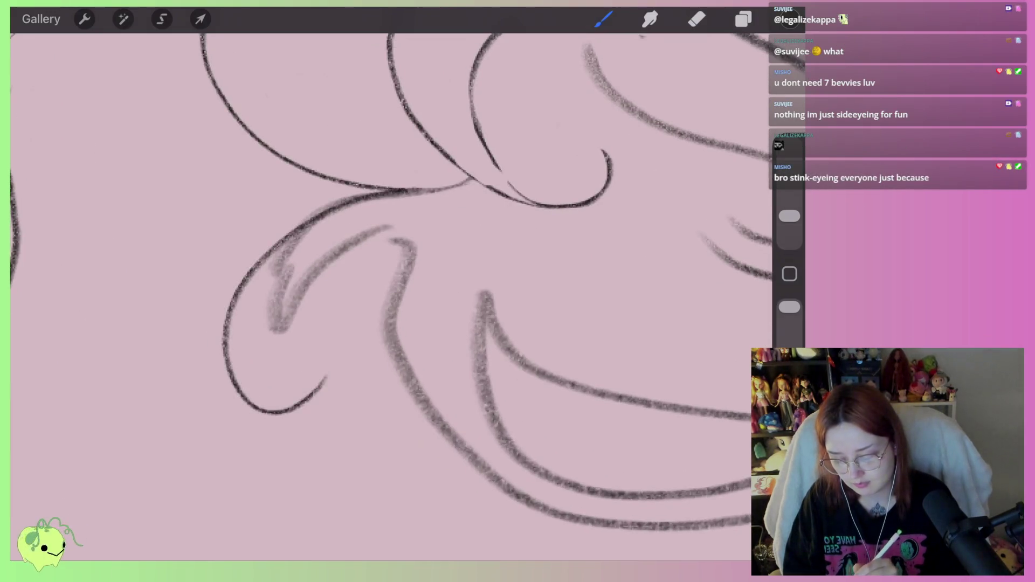
pyautogui.moveTo(263, 408); pyautogui.dragTo(417, 268)
pyautogui.press('e')
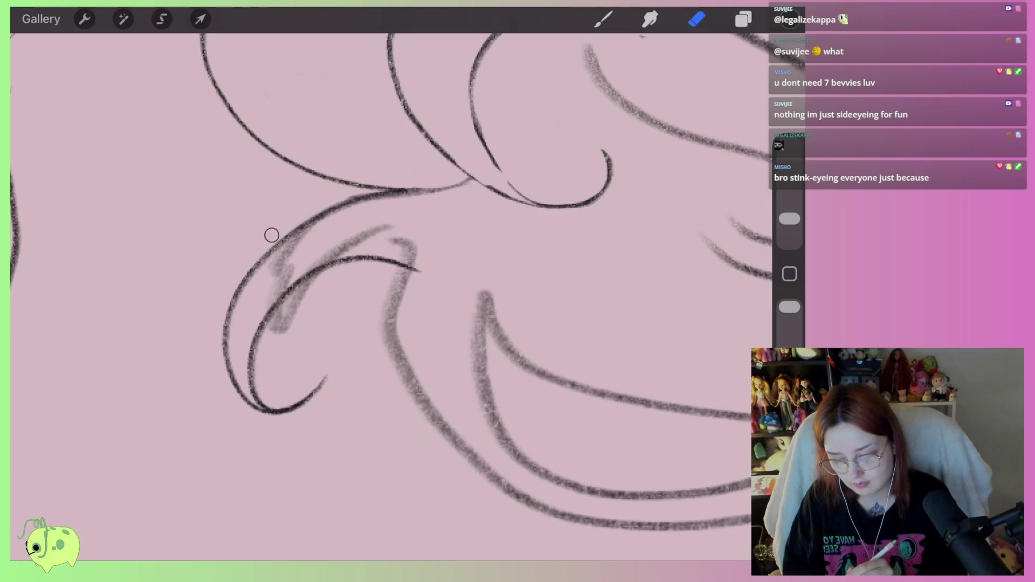
pyautogui.moveTo(398, 204)
pyautogui.mouseDown()
pyautogui.moveTo(284, 267)
pyautogui.moveTo(348, 227)
pyautogui.moveTo(430, 248)
pyautogui.moveTo(447, 229)
pyautogui.mouseUp()
pyautogui.moveTo(343, 274)
pyautogui.mouseDown()
pyautogui.moveTo(289, 316)
pyautogui.moveTo(245, 328)
pyautogui.mouseUp()
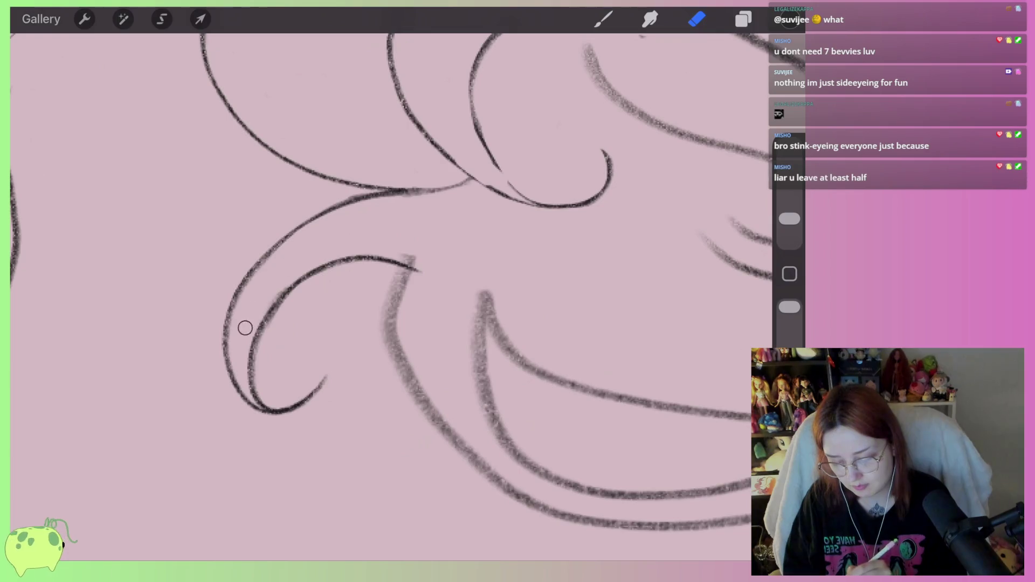
# - Ink the long bottom hair curve and erase the faint marks along it
pyautogui.moveTo(566, 243); pyautogui.dragTo(389, 198)
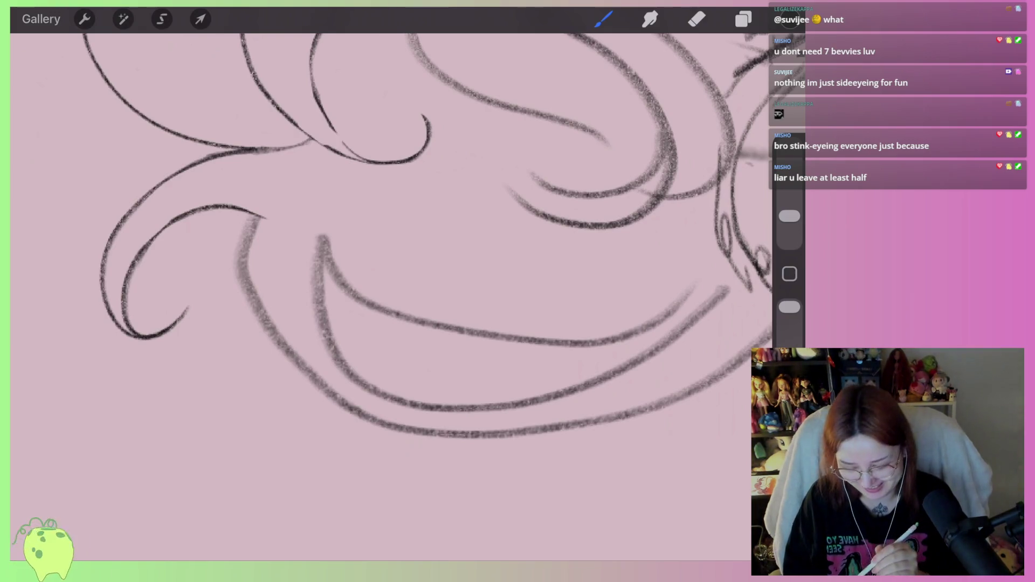
pyautogui.scroll(-3, 389, 243)
pyautogui.moveTo(388, 242); pyautogui.dragTo(421, 267)
pyautogui.moveTo(228, 275)
pyautogui.mouseDown()
pyautogui.moveTo(311, 424)
pyautogui.moveTo(602, 352)
pyautogui.moveTo(635, 300)
pyautogui.mouseUp()
pyautogui.scroll(2, 388, 243)
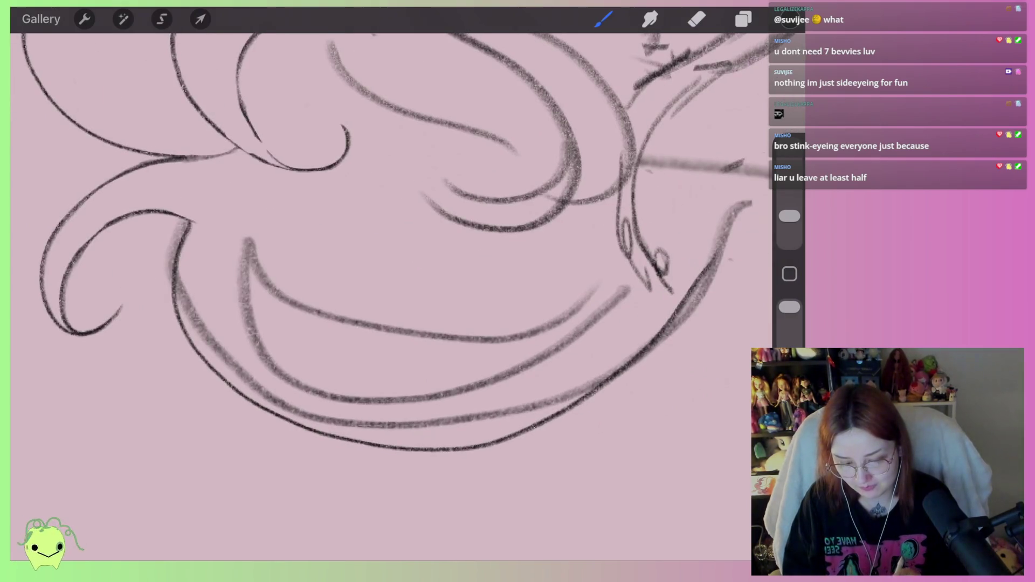
pyautogui.click(697, 18)
pyautogui.moveTo(388, 243); pyautogui.dragTo(338, 287)
pyautogui.moveTo(607, 291)
pyautogui.mouseDown()
pyautogui.moveTo(582, 348)
pyautogui.moveTo(600, 321)
pyautogui.mouseUp()
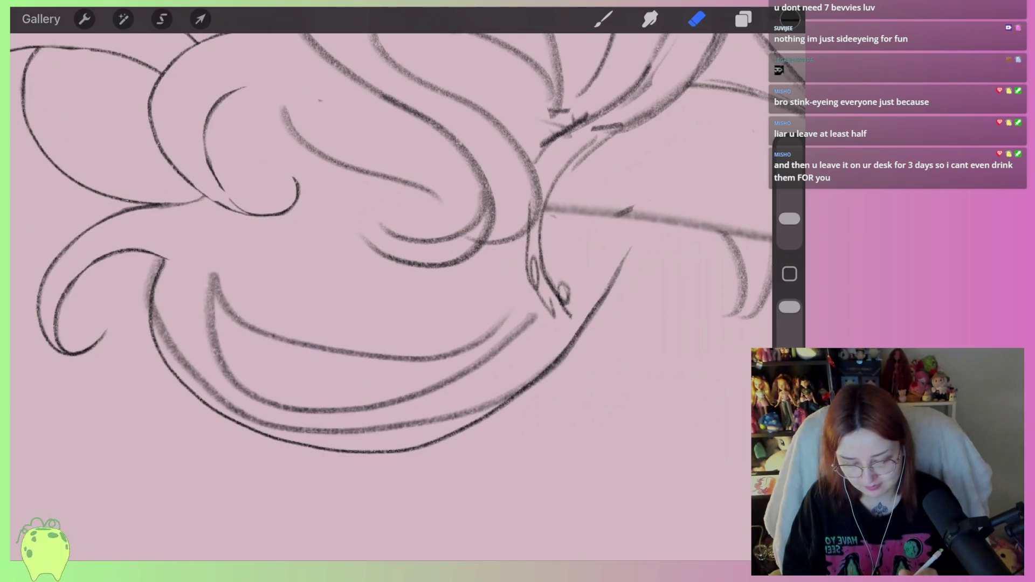
pyautogui.moveTo(453, 416); pyautogui.dragTo(515, 391)
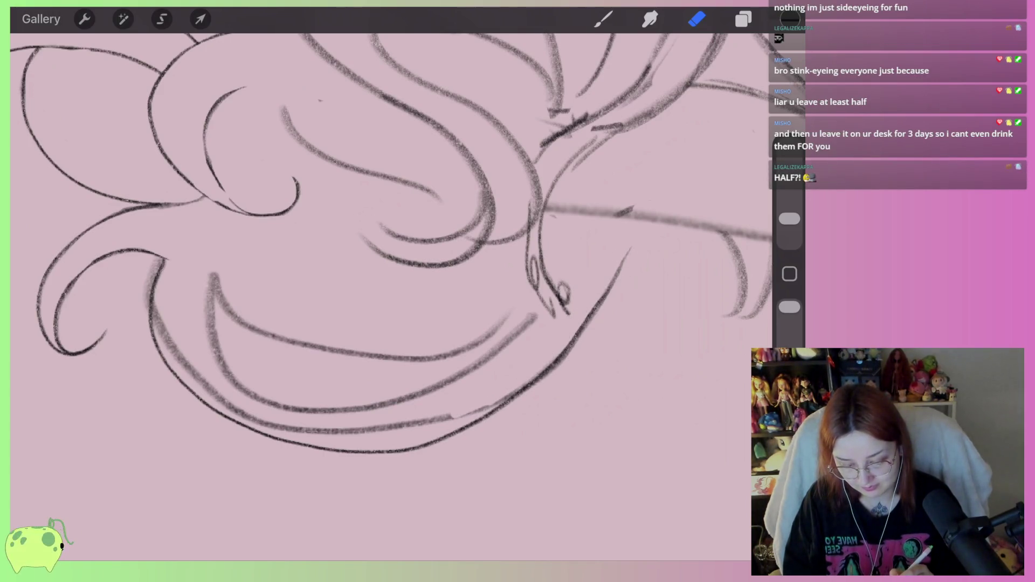
pyautogui.scroll(-5, 388, 292)
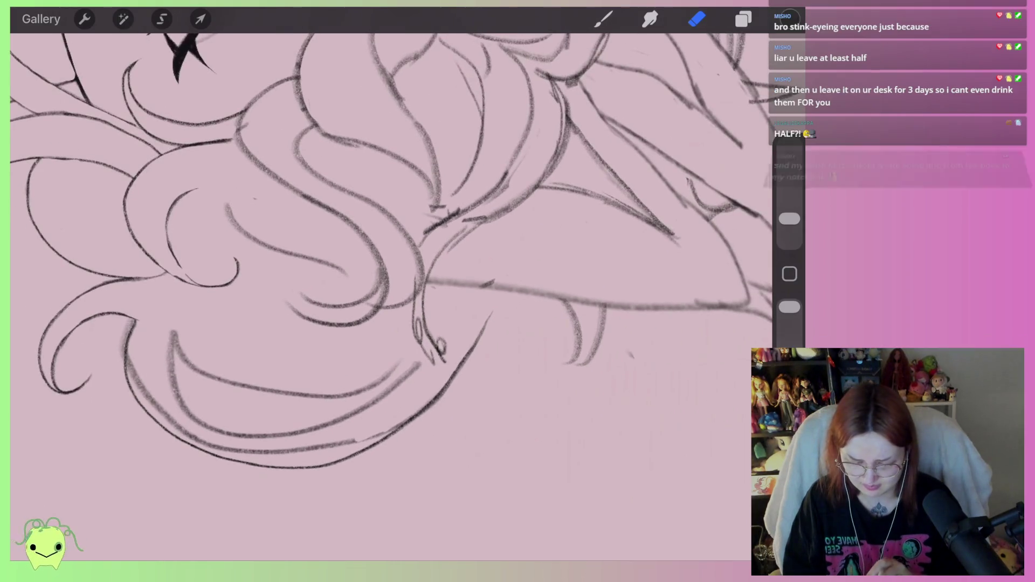
pyautogui.scroll(3, 389, 291)
pyautogui.scroll(5, 388, 292)
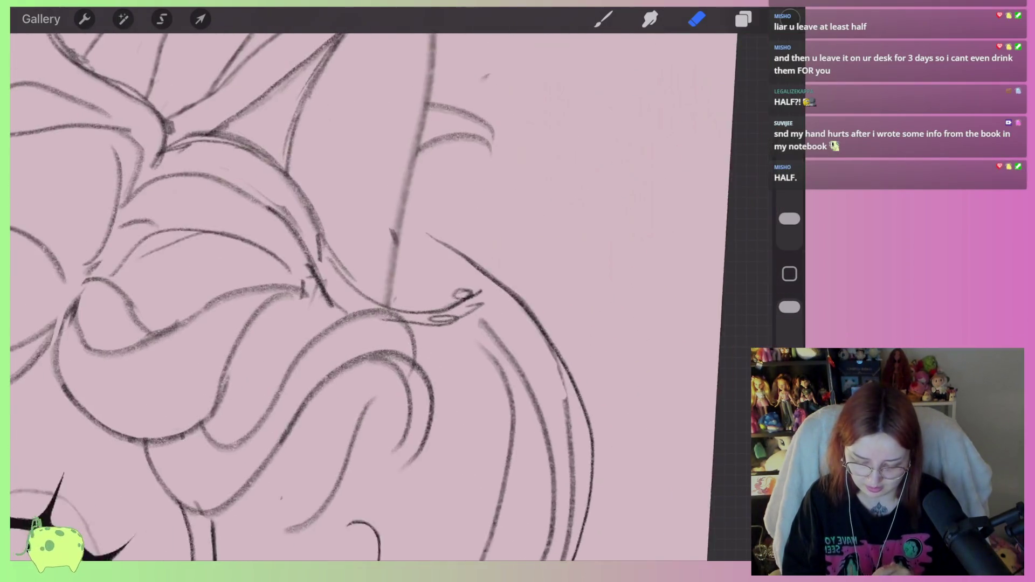
pyautogui.scroll(3, 388, 291)
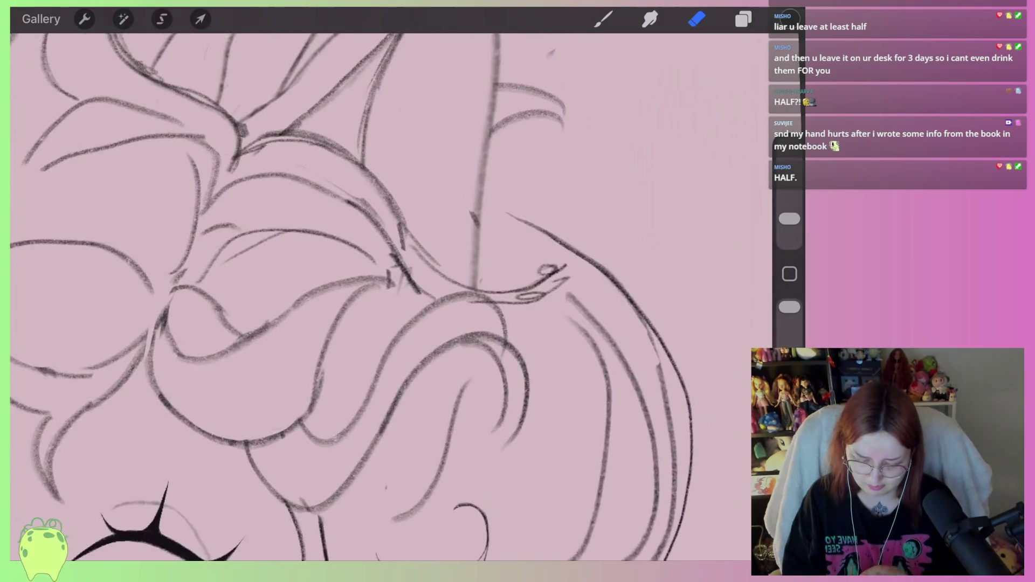
pyautogui.scroll(2, 388, 292)
pyautogui.scroll(2, 389, 291)
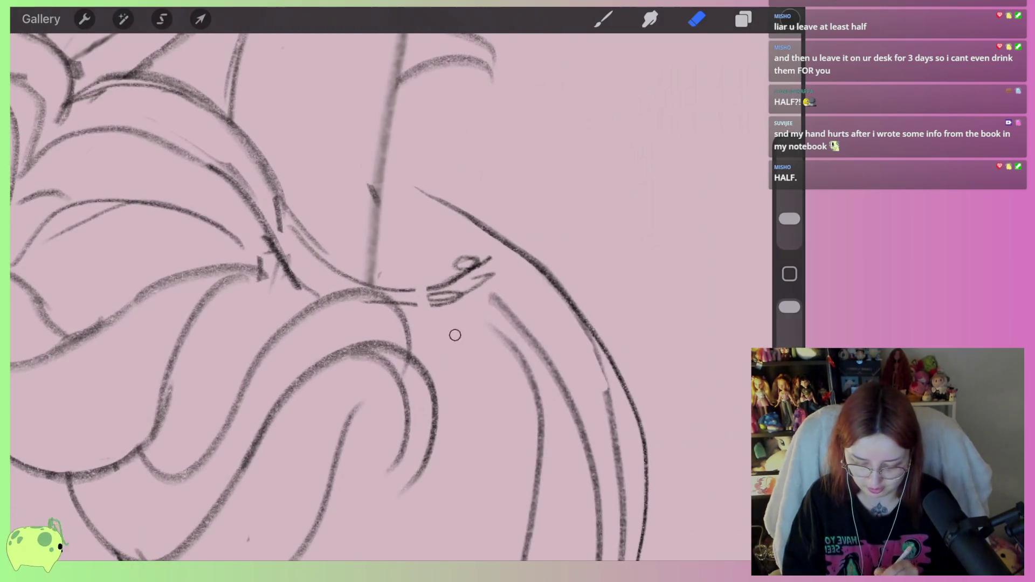
pyautogui.scroll(-2, 424, 340)
pyautogui.scroll(-2, 425, 339)
pyautogui.scroll(-2, 424, 340)
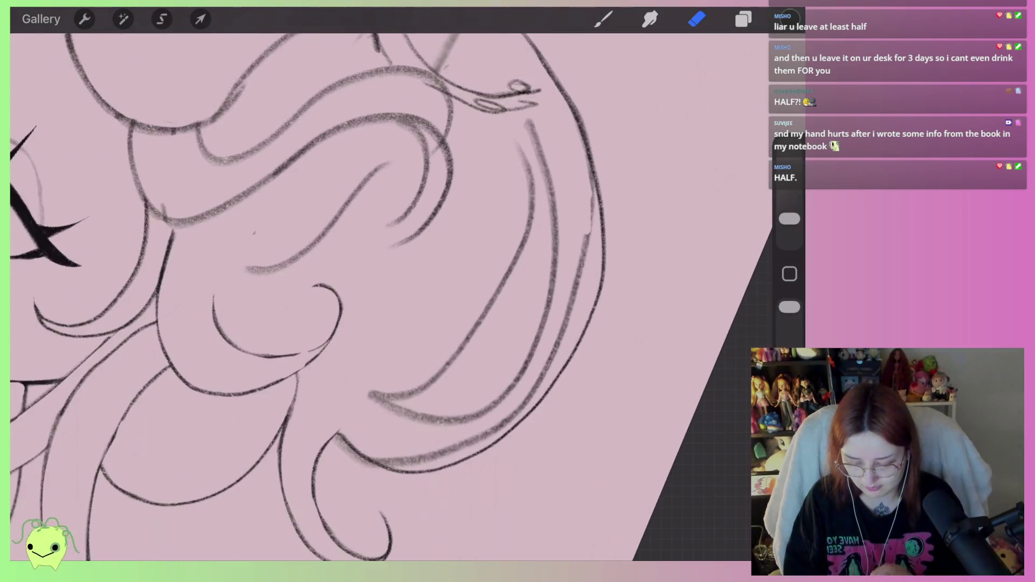
# - Erase the light sketch lines and small strokes inside the hair curl
pyautogui.moveTo(790, 218); pyautogui.dragTo(790, 200)
pyautogui.moveTo(372, 405)
pyautogui.mouseDown()
pyautogui.moveTo(538, 316)
pyautogui.moveTo(523, 165)
pyautogui.moveTo(472, 349)
pyautogui.moveTo(550, 156)
pyautogui.moveTo(583, 242)
pyautogui.moveTo(550, 372)
pyautogui.moveTo(469, 437)
pyautogui.moveTo(380, 447)
pyautogui.moveTo(353, 473)
pyautogui.moveTo(397, 486)
pyautogui.mouseUp()
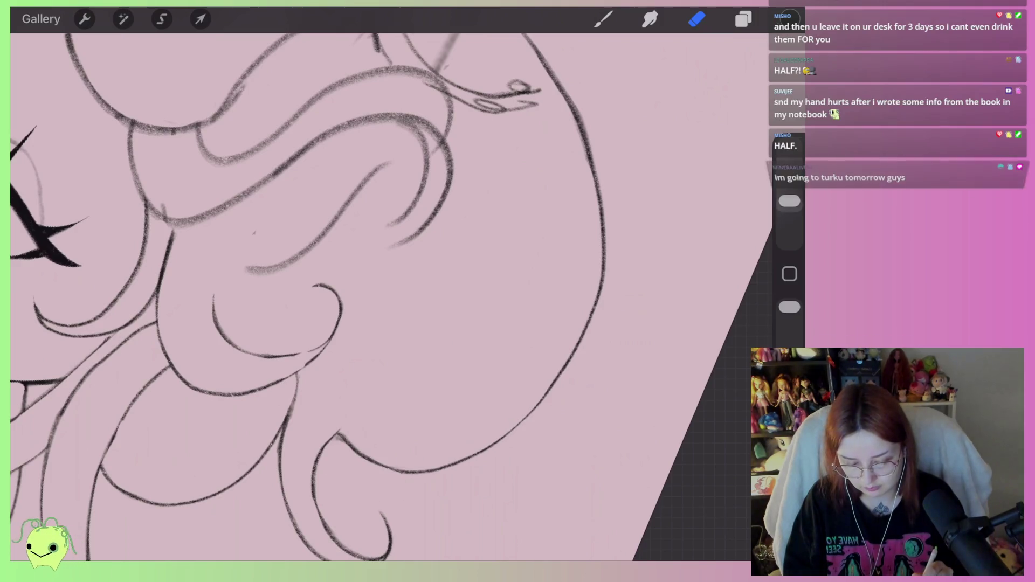
pyautogui.scroll(-5, 388, 291)
pyautogui.scroll(5, 388, 291)
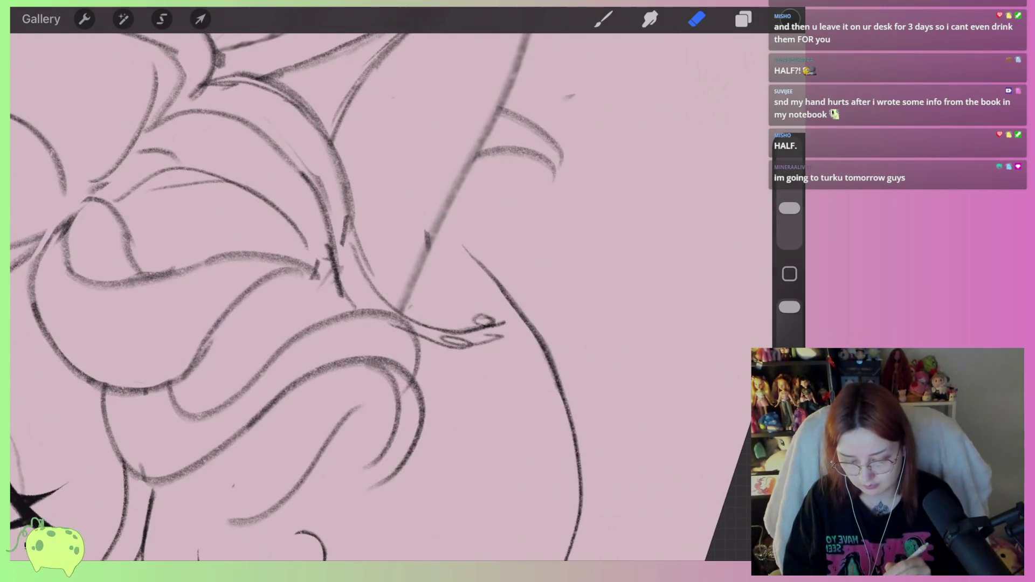
pyautogui.moveTo(495, 321)
pyautogui.mouseDown()
pyautogui.moveTo(444, 346)
pyautogui.moveTo(412, 308)
pyautogui.mouseUp()
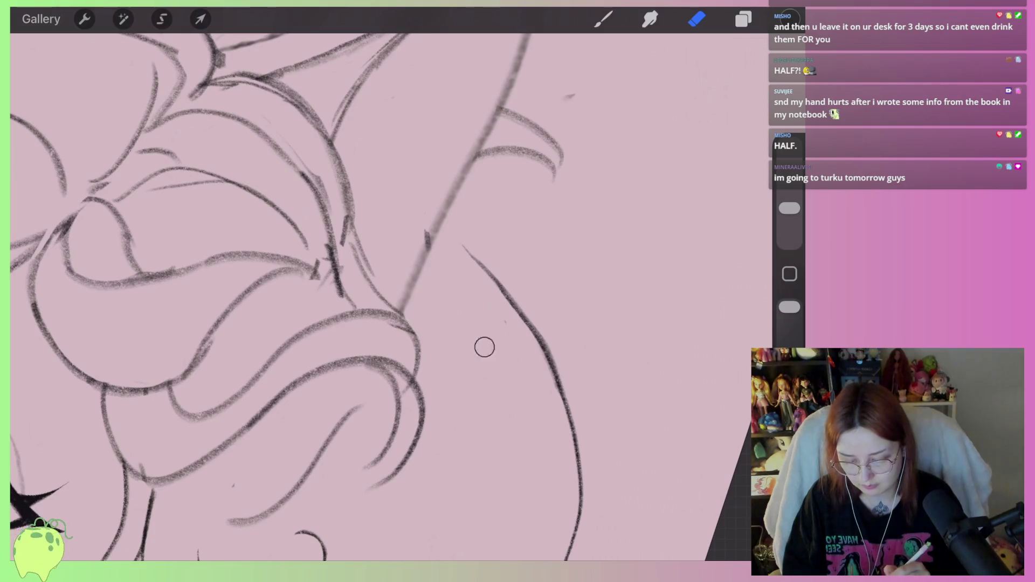
pyautogui.scroll(-2, 388, 292)
pyautogui.scroll(-5, 389, 291)
pyautogui.scroll(2, 388, 291)
pyautogui.scroll(2, 388, 291)
pyautogui.scroll(2, 389, 291)
pyautogui.scroll(2, 389, 291)
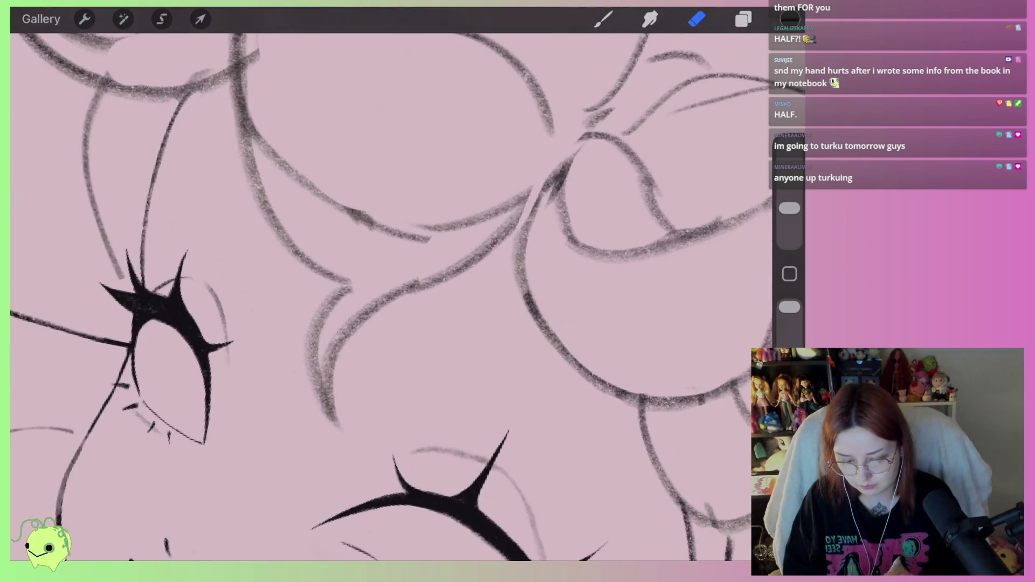
# - Ink a new hair strand, then trim its stroke with a smaller eraser and clear sketch marks
pyautogui.click(603, 19)
pyautogui.moveTo(493, 256)
pyautogui.mouseDown()
pyautogui.moveTo(333, 417)
pyautogui.moveTo(329, 290)
pyautogui.mouseUp()
pyautogui.click(697, 19)
pyautogui.moveTo(364, 340); pyautogui.dragTo(353, 408)
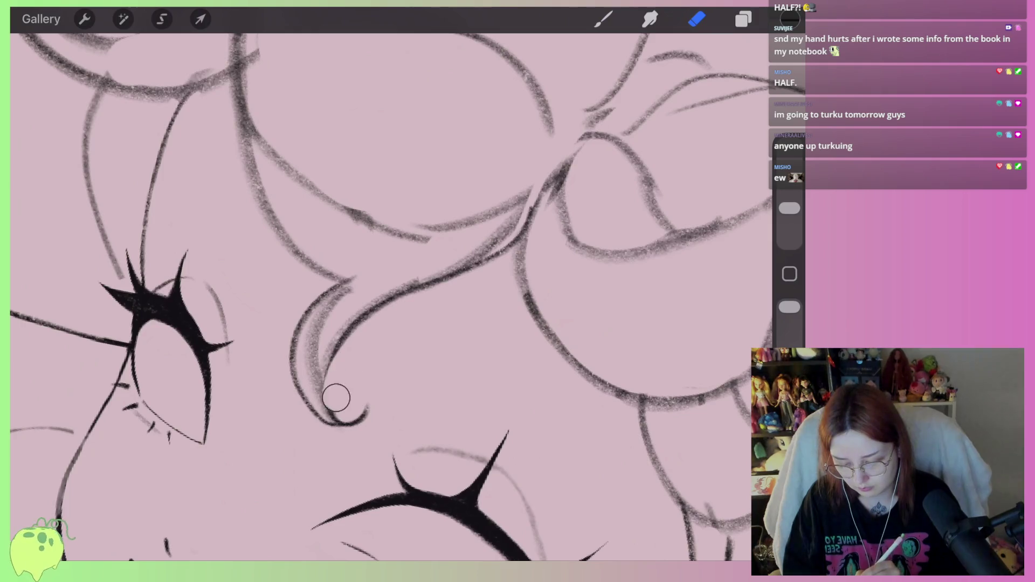
pyautogui.moveTo(790, 208); pyautogui.dragTo(789, 216)
pyautogui.moveTo(526, 207)
pyautogui.mouseDown()
pyautogui.moveTo(332, 326)
pyautogui.moveTo(310, 396)
pyautogui.moveTo(395, 273)
pyautogui.mouseUp()
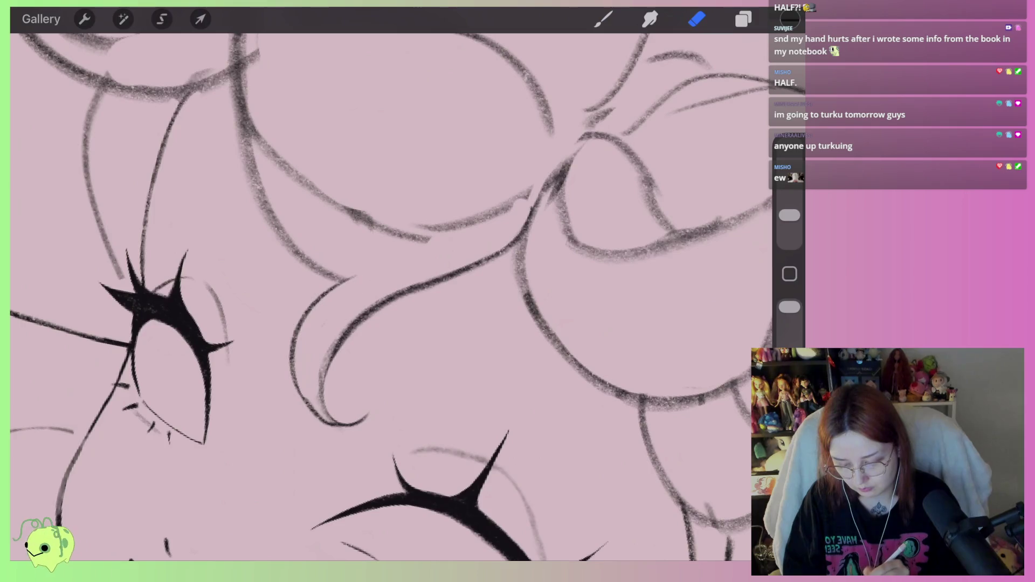
pyautogui.moveTo(789, 215); pyautogui.dragTo(789, 219)
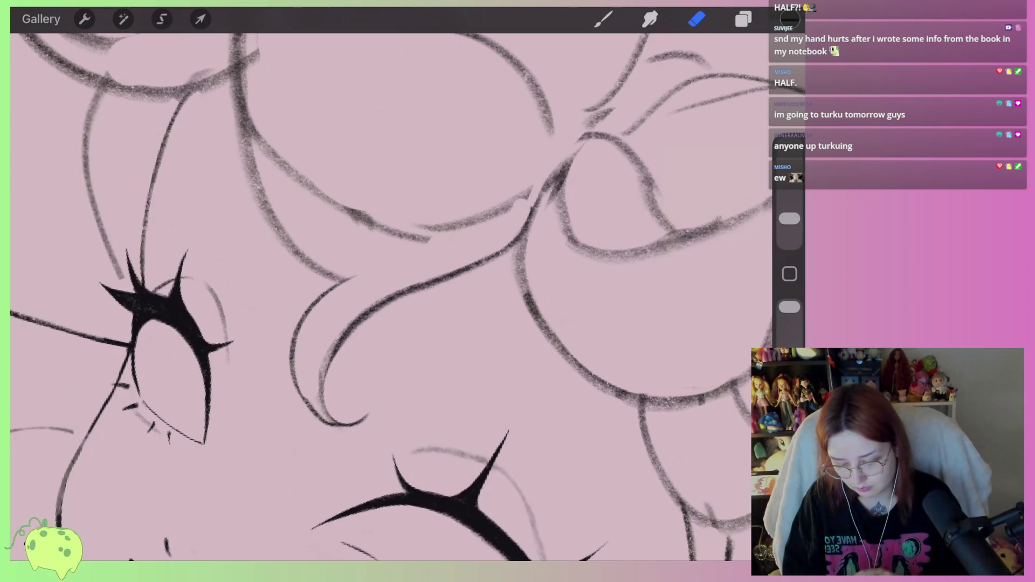
pyautogui.scroll(2, 389, 291)
pyautogui.moveTo(324, 407); pyautogui.dragTo(395, 274)
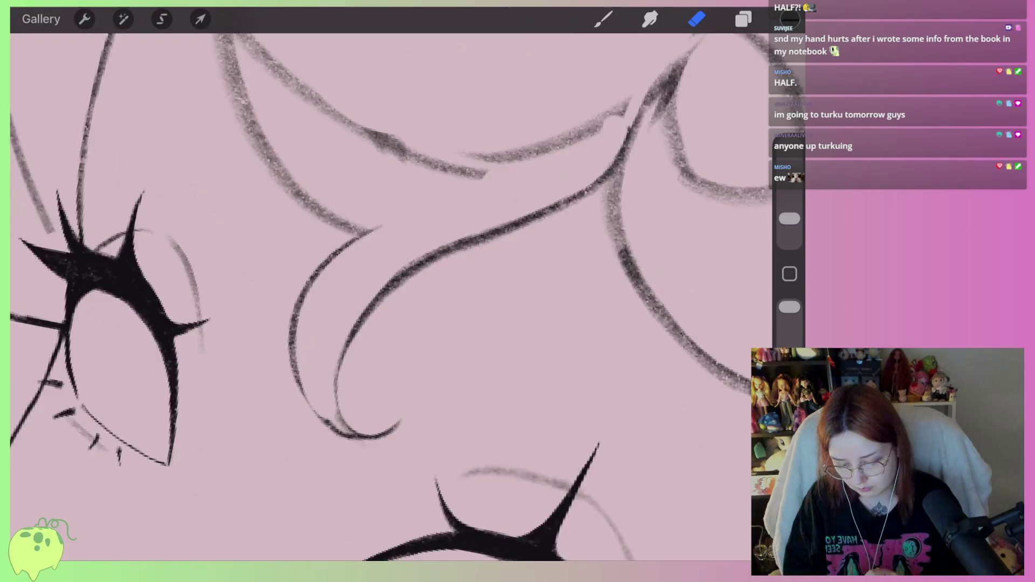
pyautogui.scroll(-5, 389, 291)
pyautogui.scroll(-2, 388, 291)
pyautogui.scroll(3, 389, 291)
pyautogui.scroll(3, 388, 292)
# - Ink a bold hooked strand, thin its thick curves and erase the inner pencil line's top
pyautogui.press('b')
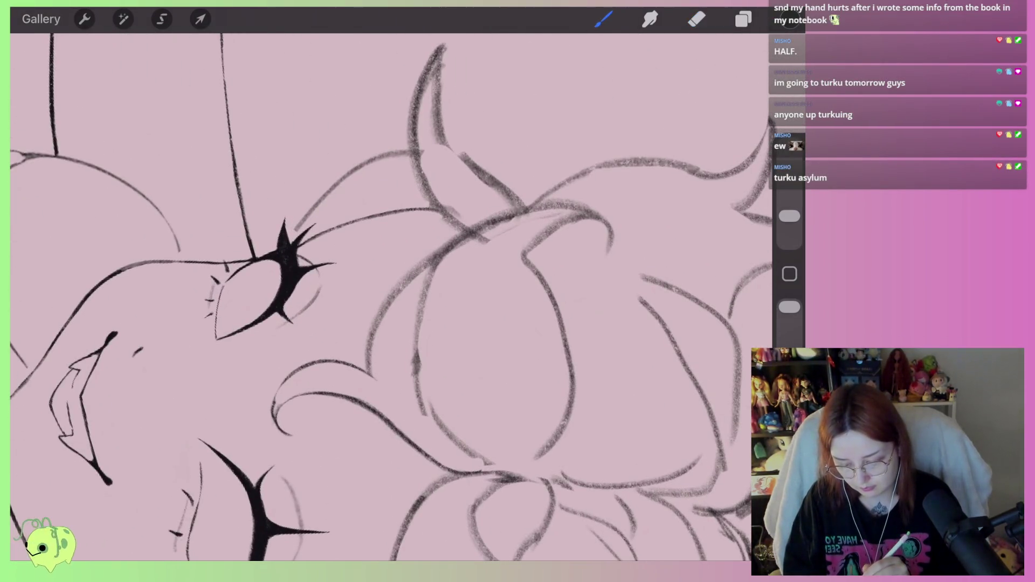
pyautogui.moveTo(380, 295)
pyautogui.mouseDown()
pyautogui.moveTo(518, 204)
pyautogui.moveTo(603, 249)
pyautogui.moveTo(524, 263)
pyautogui.mouseUp()
pyautogui.press('e')
pyautogui.scroll(2, 388, 291)
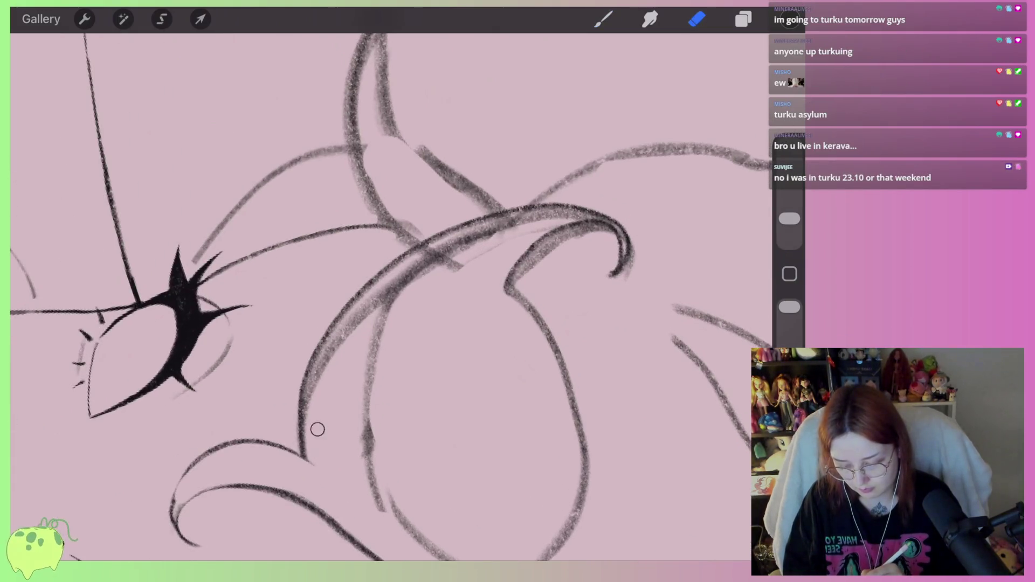
pyautogui.moveTo(310, 447)
pyautogui.mouseDown()
pyautogui.moveTo(310, 381)
pyautogui.moveTo(365, 293)
pyautogui.moveTo(513, 218)
pyautogui.moveTo(564, 215)
pyautogui.moveTo(409, 270)
pyautogui.moveTo(327, 376)
pyautogui.mouseUp()
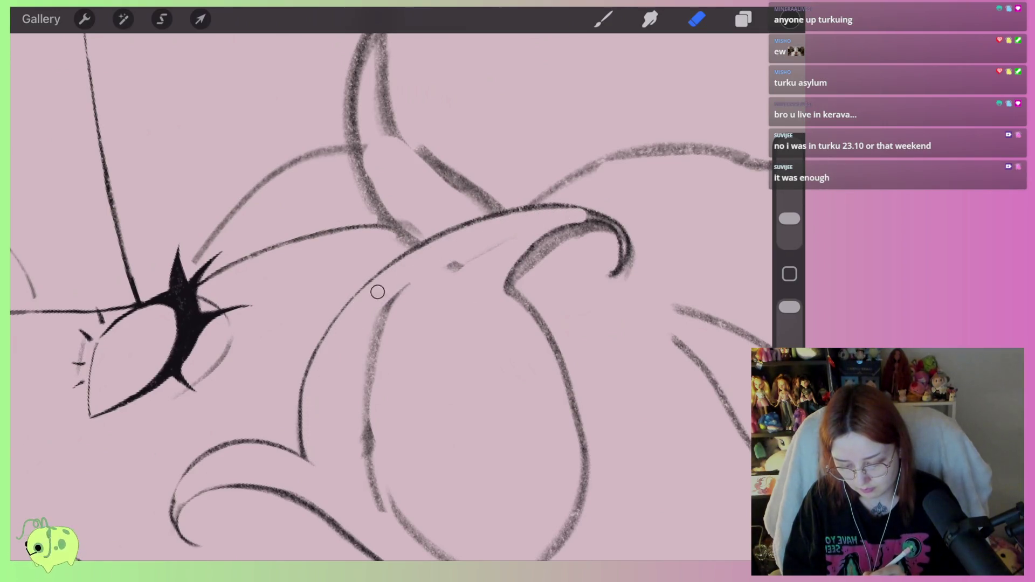
pyautogui.moveTo(385, 327); pyautogui.dragTo(370, 366)
pyautogui.moveTo(395, 303); pyautogui.dragTo(380, 335)
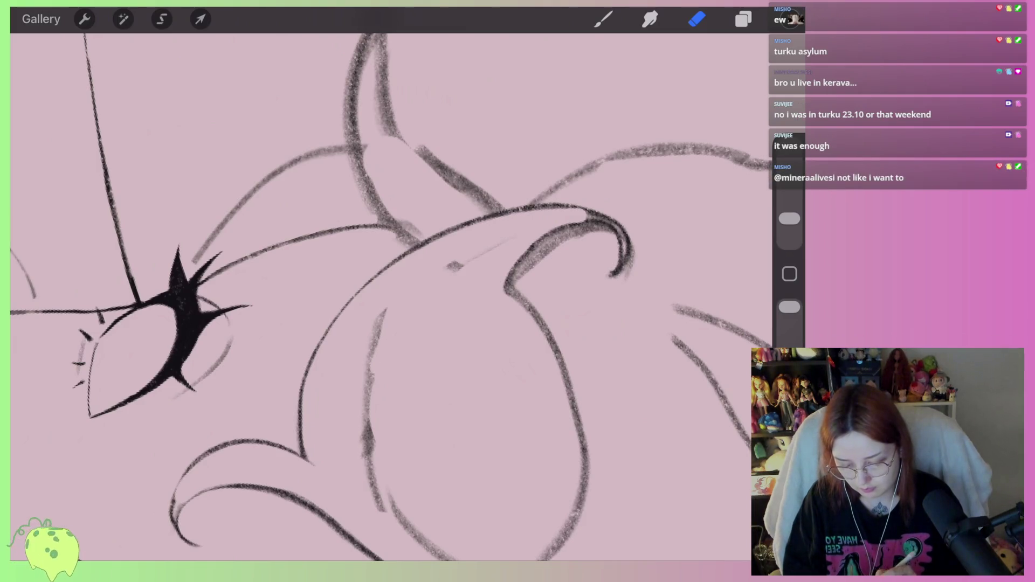
pyautogui.moveTo(522, 287)
pyautogui.mouseDown()
pyautogui.moveTo(539, 248)
pyautogui.moveTo(612, 263)
pyautogui.moveTo(612, 275)
pyautogui.mouseUp()
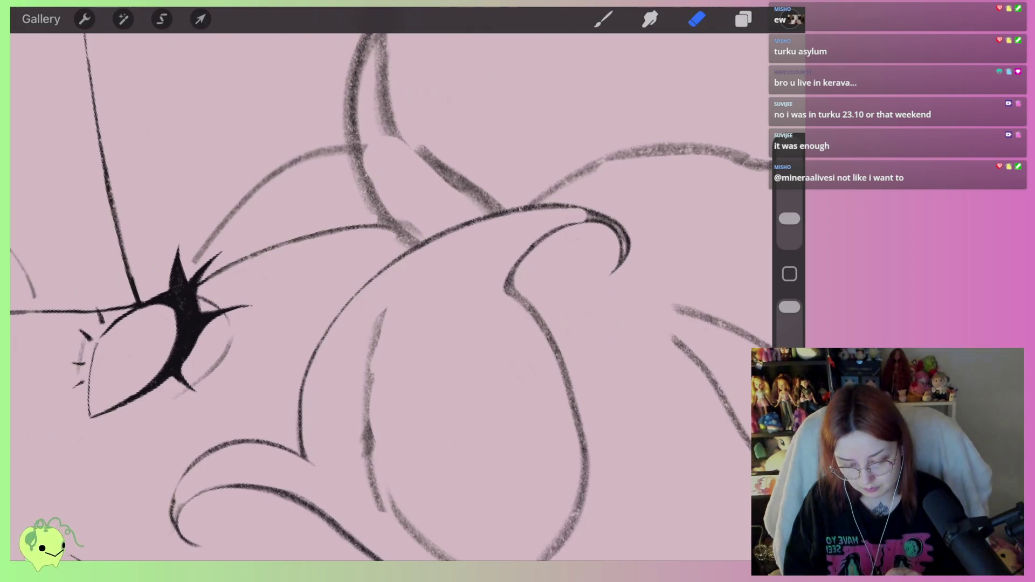
pyautogui.scroll(-5, 388, 299)
pyautogui.scroll(5, 389, 299)
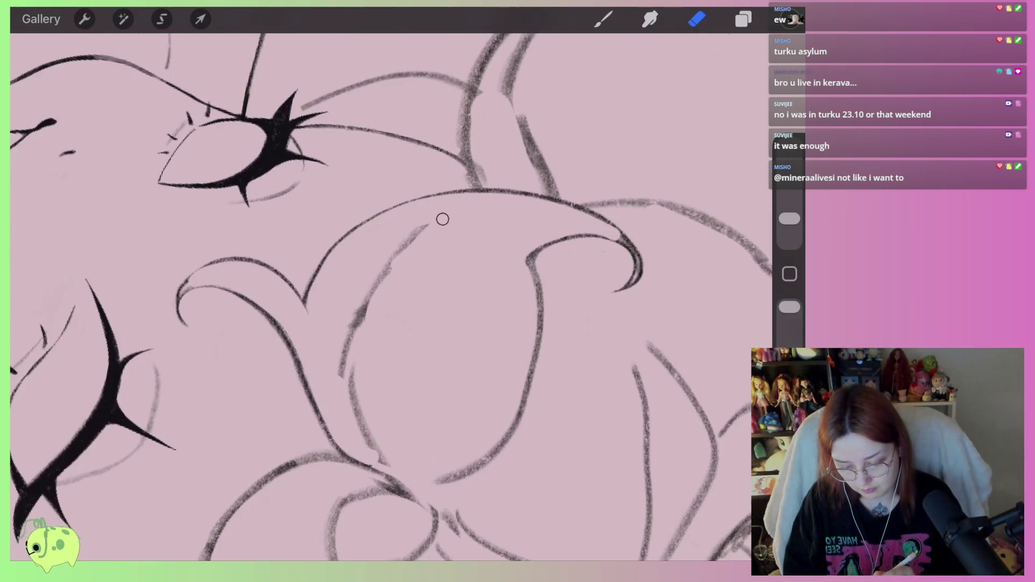
# - Erase faint sketch strokes along the curved line and trim the hooked line's lower tail
pyautogui.moveTo(348, 372)
pyautogui.mouseDown()
pyautogui.moveTo(380, 262)
pyautogui.moveTo(417, 230)
pyautogui.mouseUp()
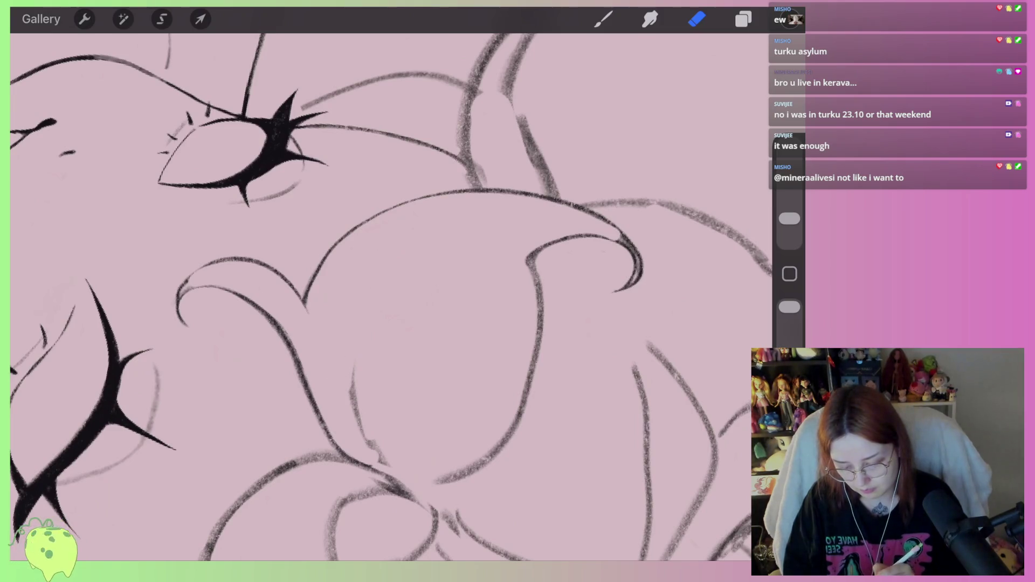
pyautogui.moveTo(441, 477)
pyautogui.mouseDown()
pyautogui.moveTo(504, 428)
pyautogui.moveTo(538, 257)
pyautogui.mouseUp()
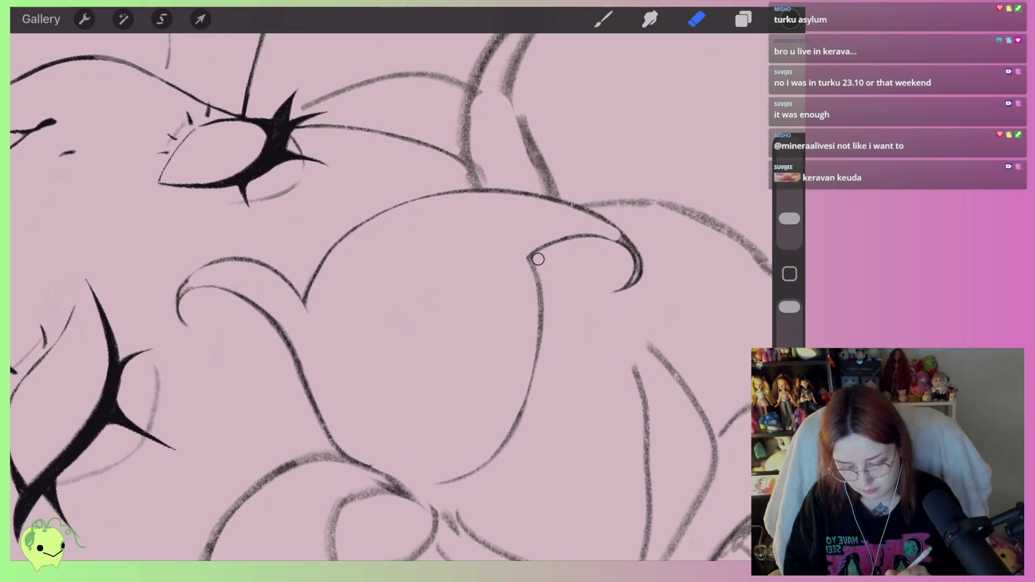
pyautogui.moveTo(630, 259); pyautogui.dragTo(611, 295)
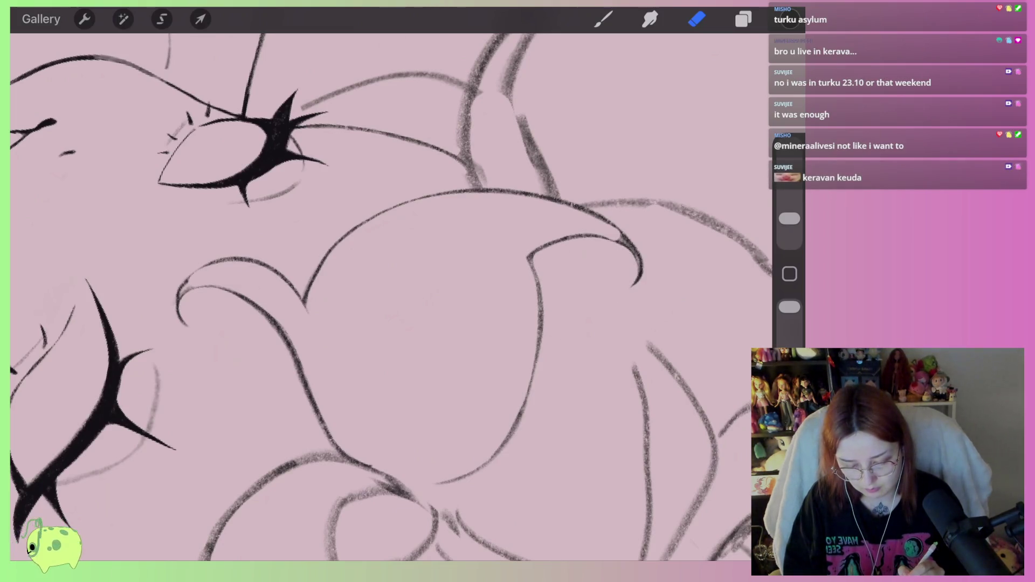
pyautogui.scroll(-5, 392, 297)
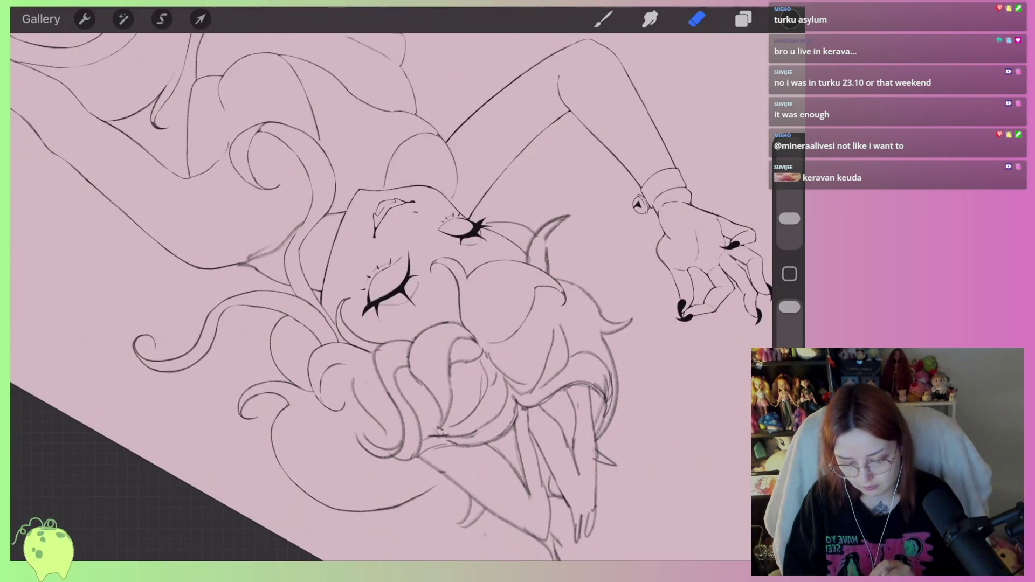
pyautogui.scroll(2, 392, 296)
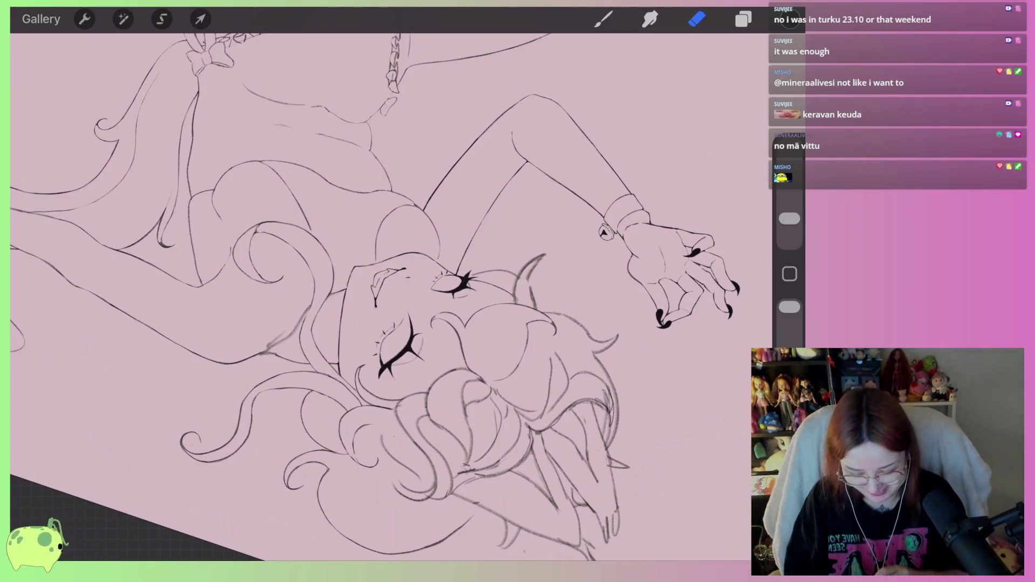
pyautogui.scroll(3, 453, 291)
pyautogui.scroll(3, 453, 291)
pyautogui.scroll(3, 453, 291)
# - Switch back to the inking brush for the horn beside the closed eye
pyautogui.press('b')
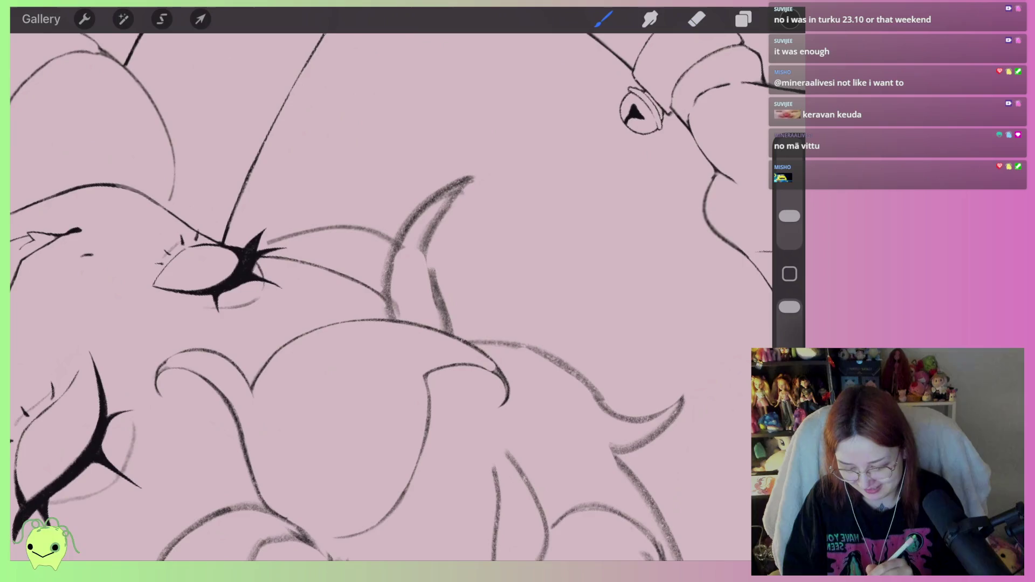
# - Ink the horn's hooked outer and inner curves and clear the pencil sketch inside it
pyautogui.hotkey('ctrl', 'z')
pyautogui.moveTo(340, 315)
pyautogui.mouseDown()
pyautogui.moveTo(462, 173)
pyautogui.moveTo(520, 229)
pyautogui.mouseUp()
pyautogui.moveTo(507, 182); pyautogui.dragTo(445, 335)
pyautogui.scroll(2, 380, 291)
pyautogui.click(696, 19)
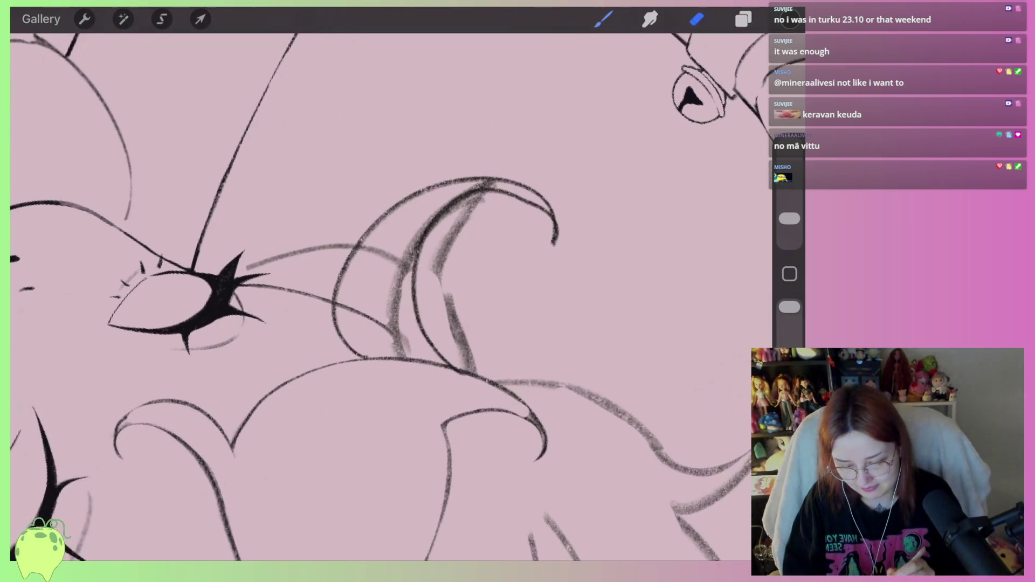
pyautogui.moveTo(470, 202)
pyautogui.mouseDown()
pyautogui.moveTo(477, 193)
pyautogui.moveTo(417, 295)
pyautogui.mouseUp()
pyautogui.moveTo(460, 346)
pyautogui.mouseDown()
pyautogui.moveTo(474, 368)
pyautogui.moveTo(444, 300)
pyautogui.moveTo(469, 335)
pyautogui.mouseUp()
pyautogui.moveTo(465, 223); pyautogui.dragTo(433, 263)
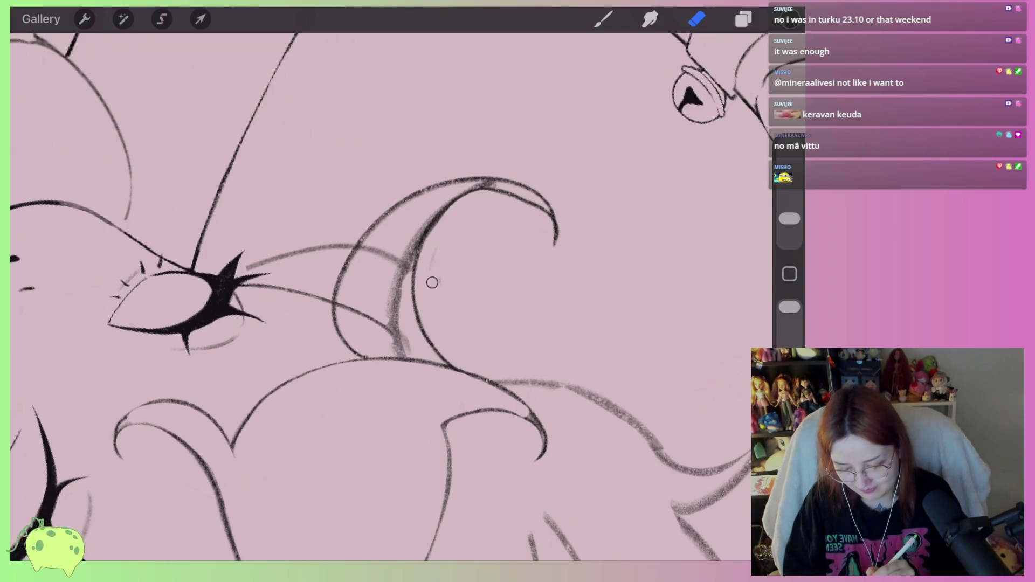
pyautogui.scroll(2, 405, 187)
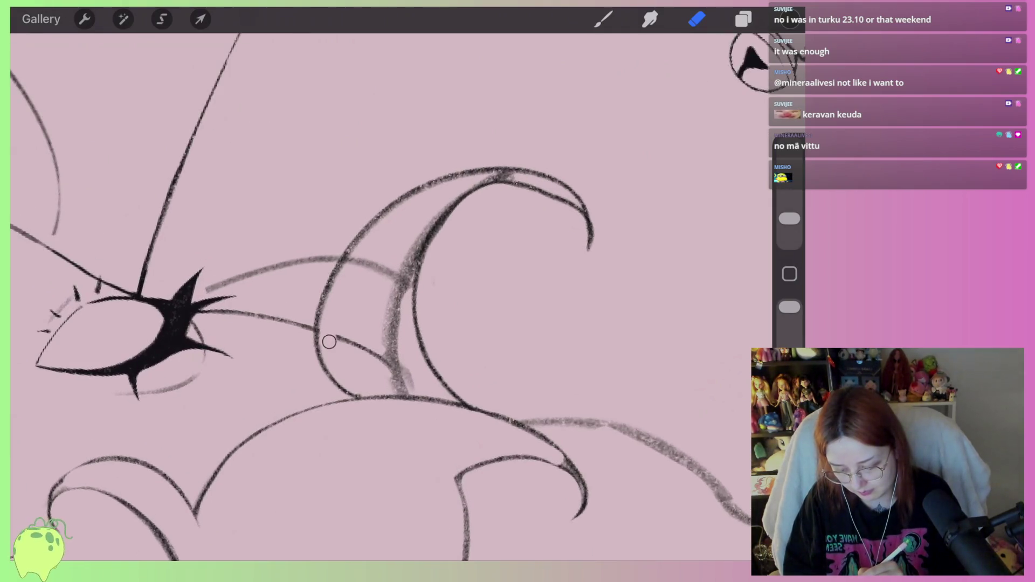
pyautogui.moveTo(364, 263); pyautogui.dragTo(422, 232)
pyautogui.moveTo(450, 194); pyautogui.dragTo(404, 276)
pyautogui.moveTo(367, 386)
pyautogui.mouseDown()
pyautogui.moveTo(363, 363)
pyautogui.moveTo(377, 357)
pyautogui.moveTo(396, 372)
pyautogui.mouseUp()
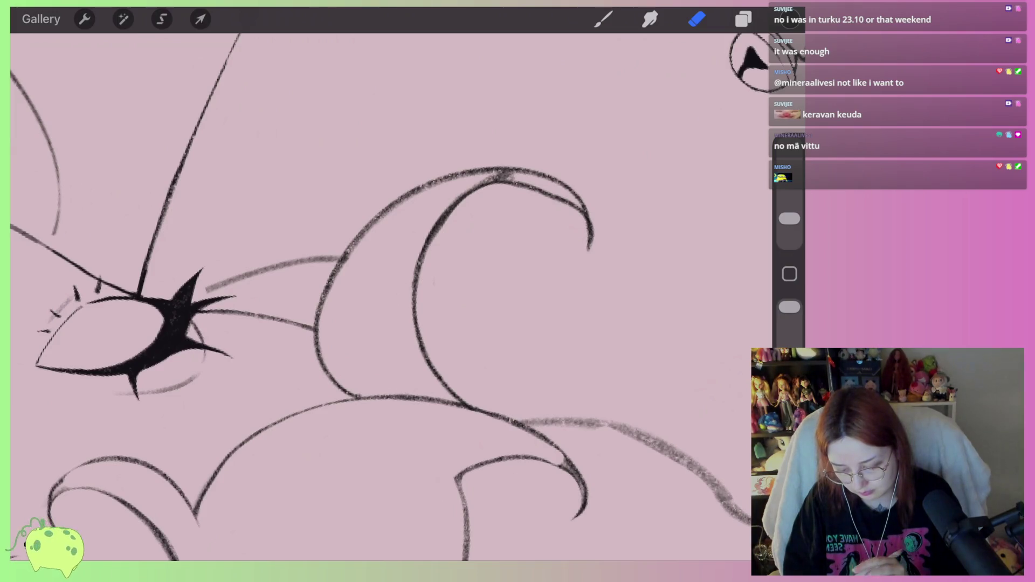
pyautogui.scroll(2, 566, 202)
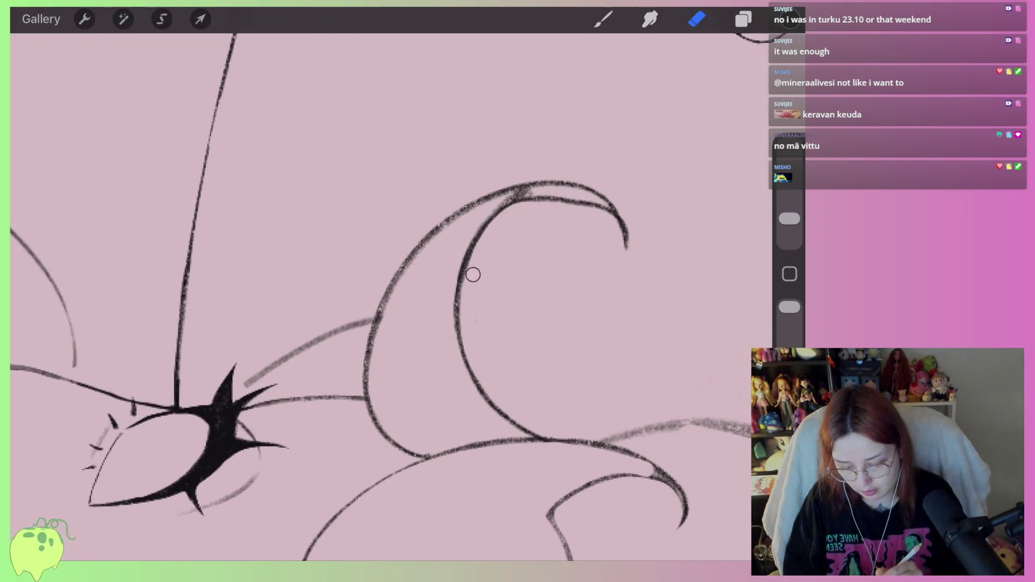
pyautogui.scroll(2, 381, 300)
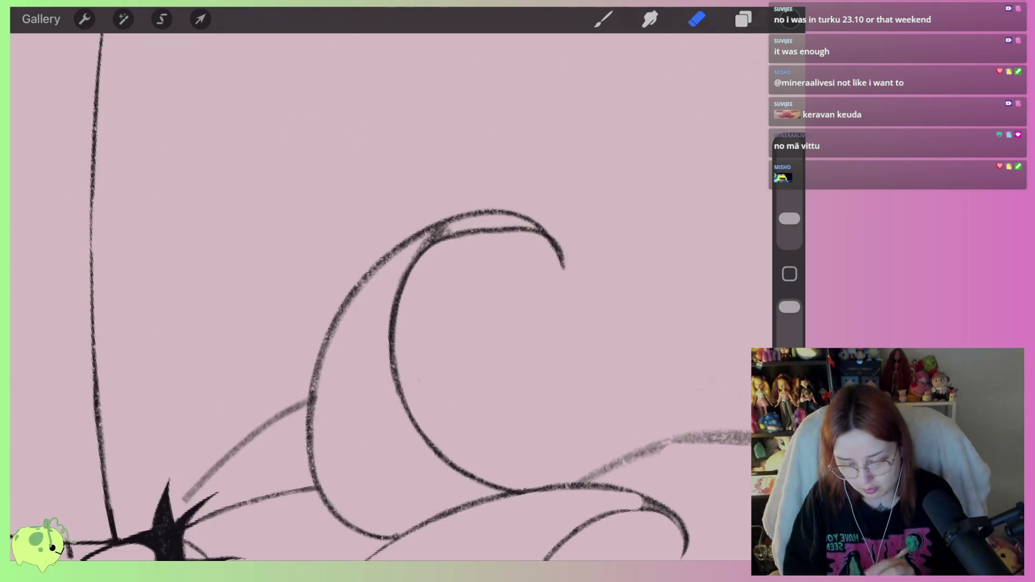
# - Add a dark stroke inside the horn and trim the doubled, overlapping horn strokes to the tip
pyautogui.click(602, 18)
pyautogui.moveTo(401, 277); pyautogui.dragTo(435, 229)
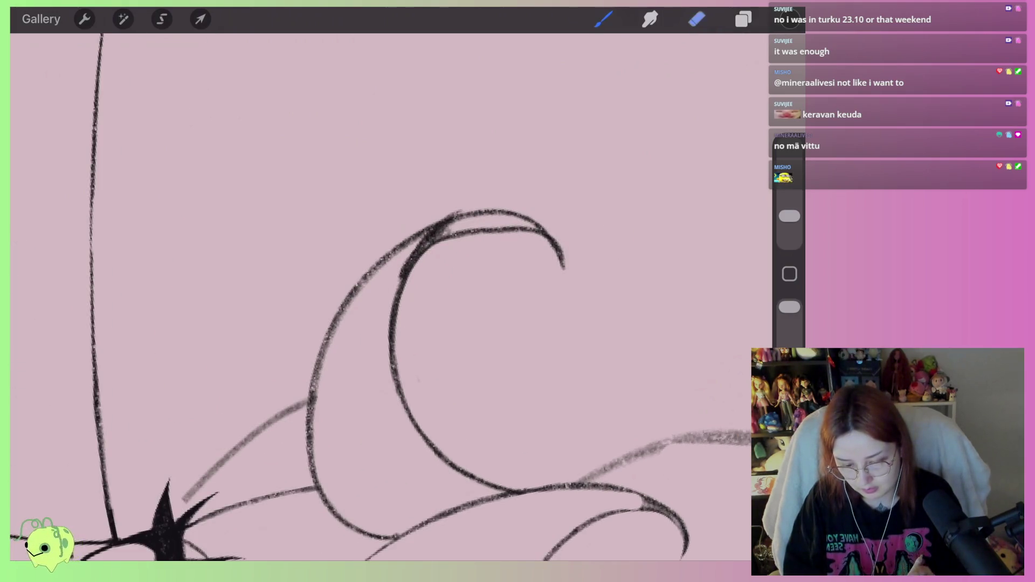
pyautogui.click(696, 19)
pyautogui.scroll(2, 486, 323)
pyautogui.moveTo(361, 276); pyautogui.dragTo(437, 234)
pyautogui.moveTo(789, 219); pyautogui.dragTo(789, 229)
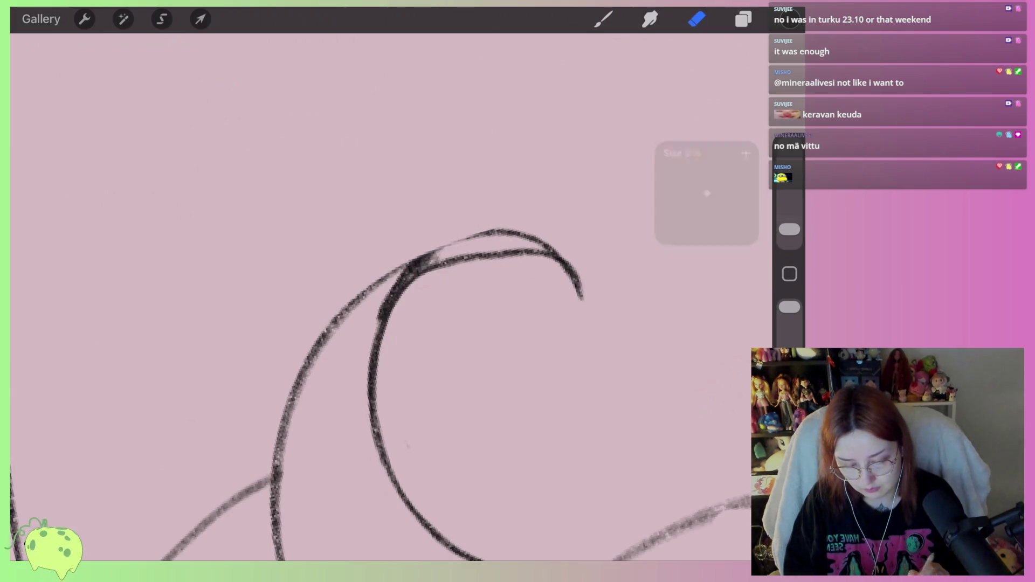
pyautogui.hotkey('ctrl', 'z')
pyautogui.scroll(2, 424, 243)
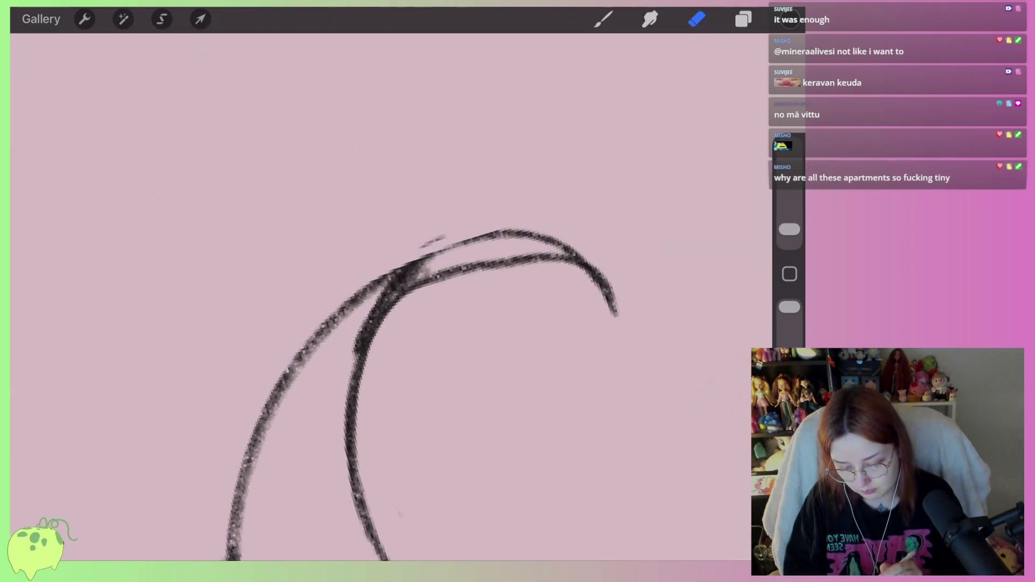
pyautogui.hotkey('ctrl', 'z')
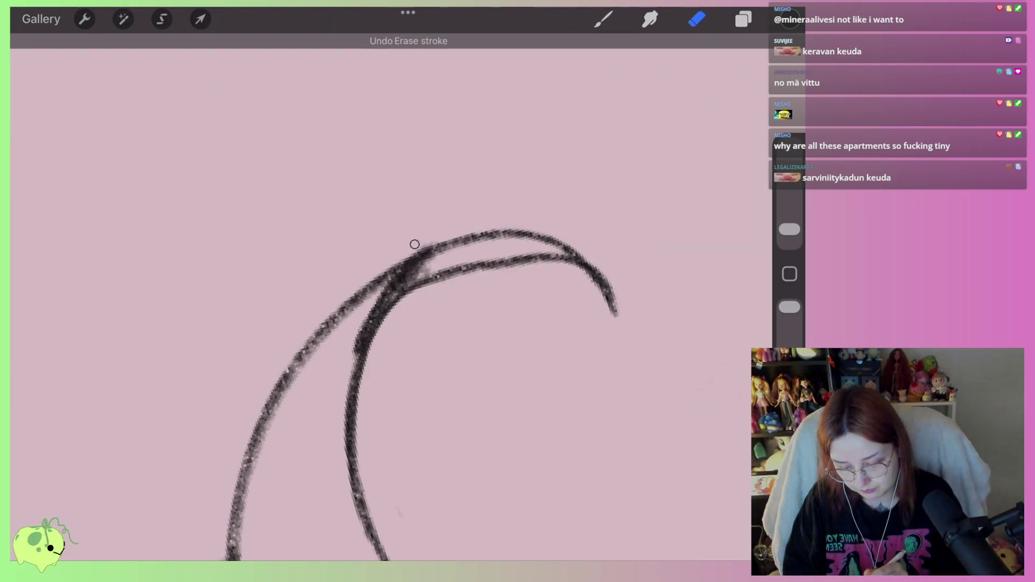
pyautogui.moveTo(429, 247); pyautogui.dragTo(368, 319)
pyautogui.moveTo(400, 280); pyautogui.dragTo(356, 355)
pyautogui.moveTo(386, 293); pyautogui.dragTo(327, 338)
pyautogui.moveTo(411, 283)
pyautogui.mouseDown()
pyautogui.moveTo(465, 238)
pyautogui.moveTo(537, 242)
pyautogui.mouseUp()
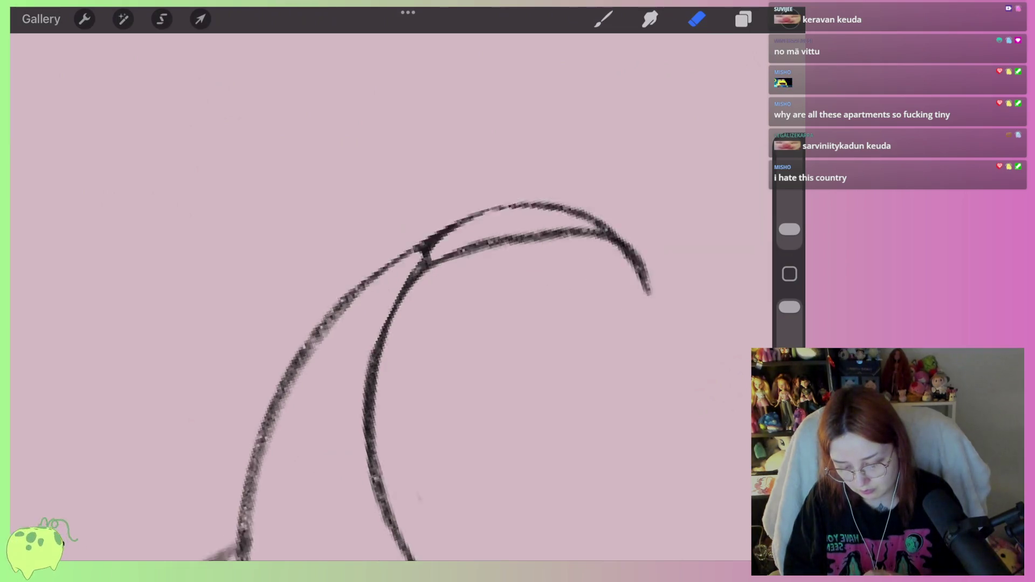
pyautogui.scroll(3, 380, 291)
# - Thin the inner and outer horn curves down their length
pyautogui.moveTo(421, 313); pyautogui.dragTo(415, 404)
pyautogui.moveTo(410, 367); pyautogui.dragTo(416, 440)
pyautogui.moveTo(508, 189)
pyautogui.mouseDown()
pyautogui.moveTo(423, 224)
pyautogui.moveTo(374, 270)
pyautogui.mouseUp()
pyautogui.scroll(-2, 383, 296)
pyautogui.moveTo(508, 212)
pyautogui.mouseDown()
pyautogui.moveTo(333, 362)
pyautogui.moveTo(304, 458)
pyautogui.mouseUp()
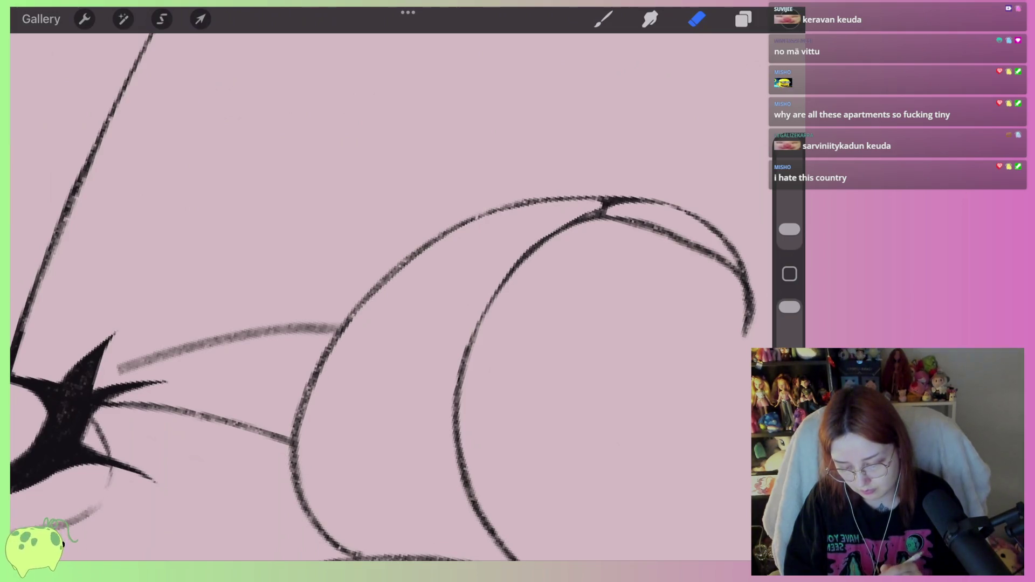
pyautogui.scroll(-2, 388, 297)
# - Ink a line joining the eye to the horn and erase the grey guide stroke beside it
pyautogui.click(602, 19)
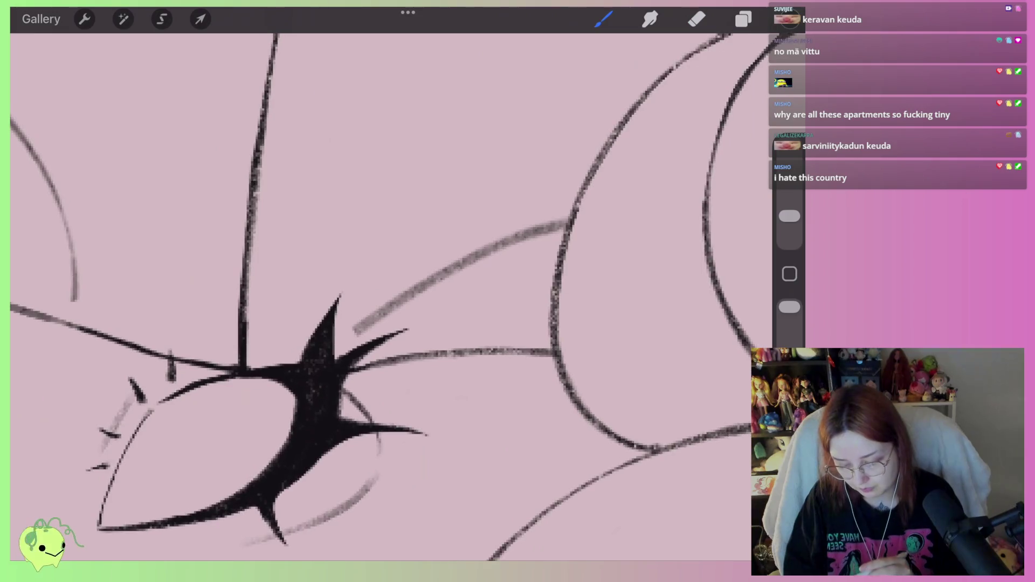
pyautogui.moveTo(341, 332)
pyautogui.mouseDown()
pyautogui.moveTo(405, 255)
pyautogui.moveTo(574, 206)
pyautogui.moveTo(432, 247)
pyautogui.moveTo(346, 350)
pyautogui.moveTo(400, 268)
pyautogui.mouseUp()
pyautogui.click(696, 19)
pyautogui.moveTo(362, 327)
pyautogui.mouseDown()
pyautogui.moveTo(386, 303)
pyautogui.moveTo(552, 222)
pyautogui.mouseUp()
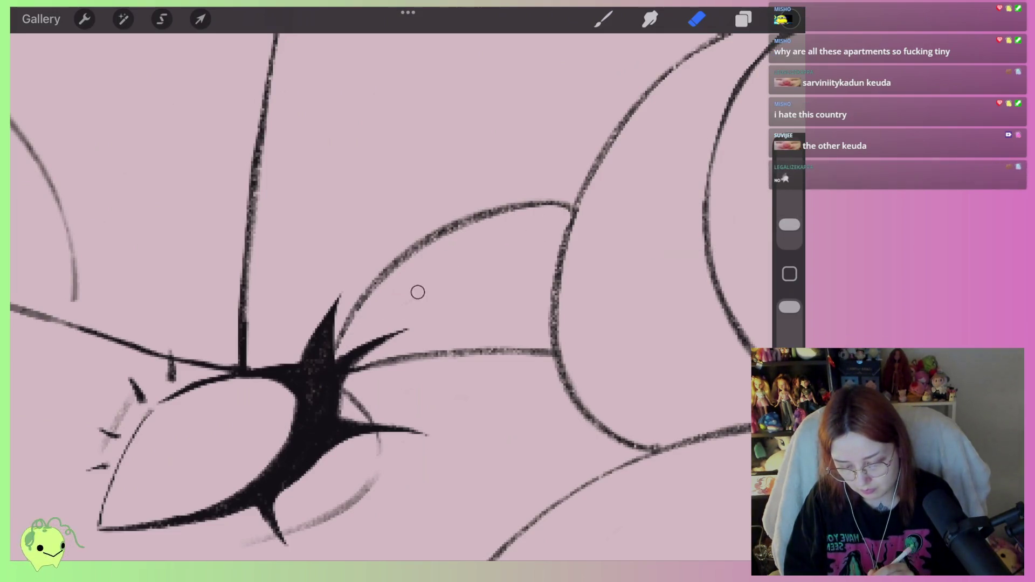
pyautogui.moveTo(384, 286)
pyautogui.mouseDown()
pyautogui.moveTo(534, 218)
pyautogui.moveTo(421, 247)
pyautogui.mouseUp()
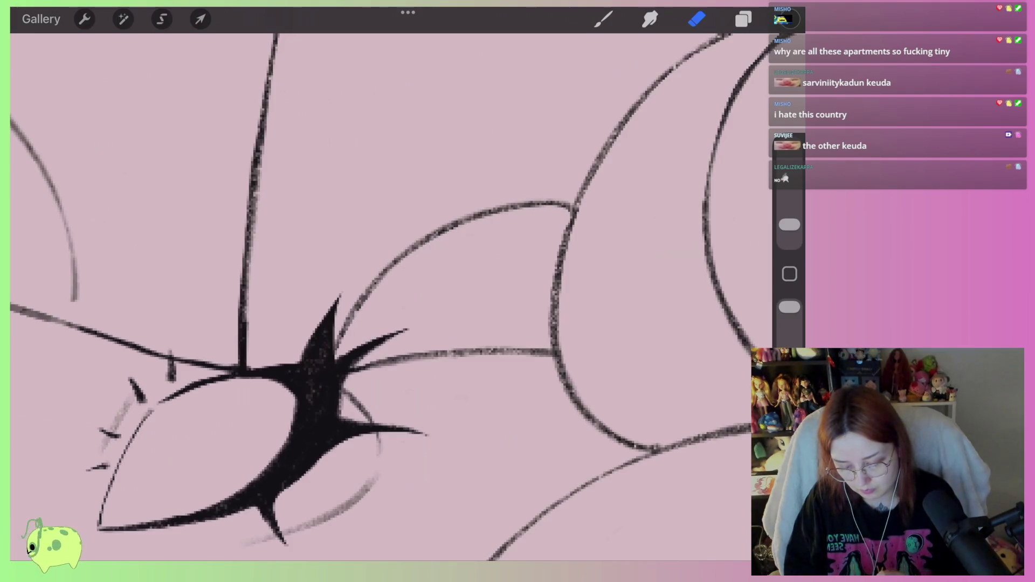
pyautogui.scroll(-5, 388, 292)
pyautogui.scroll(-5, 388, 292)
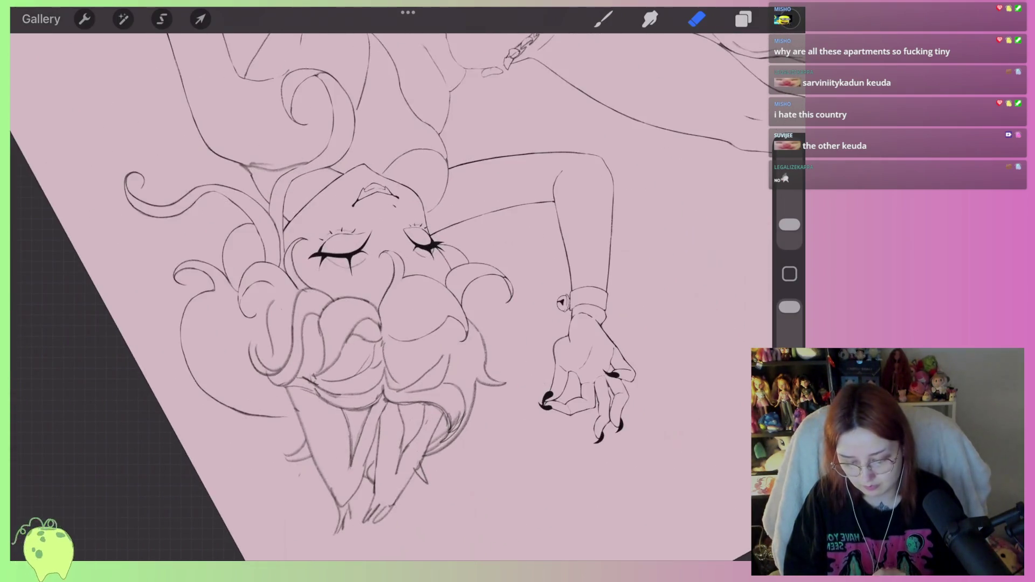
pyautogui.scroll(5, 389, 291)
# - Ink a short notched line inside the horn
pyautogui.click(603, 18)
pyautogui.scroll(3, 388, 292)
pyautogui.moveTo(437, 241)
pyautogui.mouseDown()
pyautogui.moveTo(435, 305)
pyautogui.moveTo(474, 281)
pyautogui.moveTo(479, 331)
pyautogui.moveTo(453, 406)
pyautogui.mouseUp()
pyautogui.scroll(3, 389, 291)
pyautogui.scroll(2, 389, 291)
pyautogui.click(696, 19)
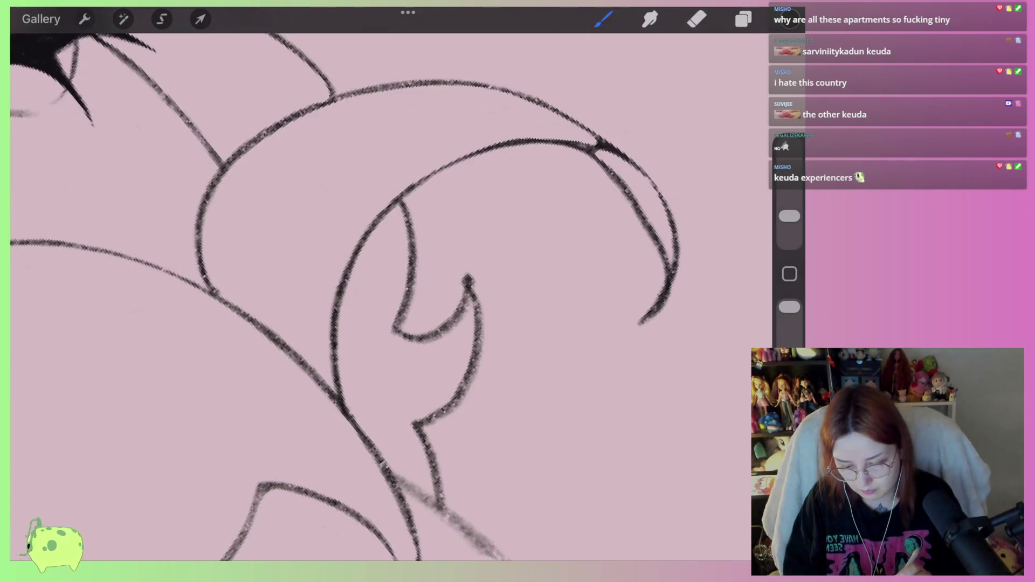
# - Trim the notch tip blob and thin the upper and lower parts of the notched stroke
pyautogui.moveTo(440, 328); pyautogui.dragTo(468, 279)
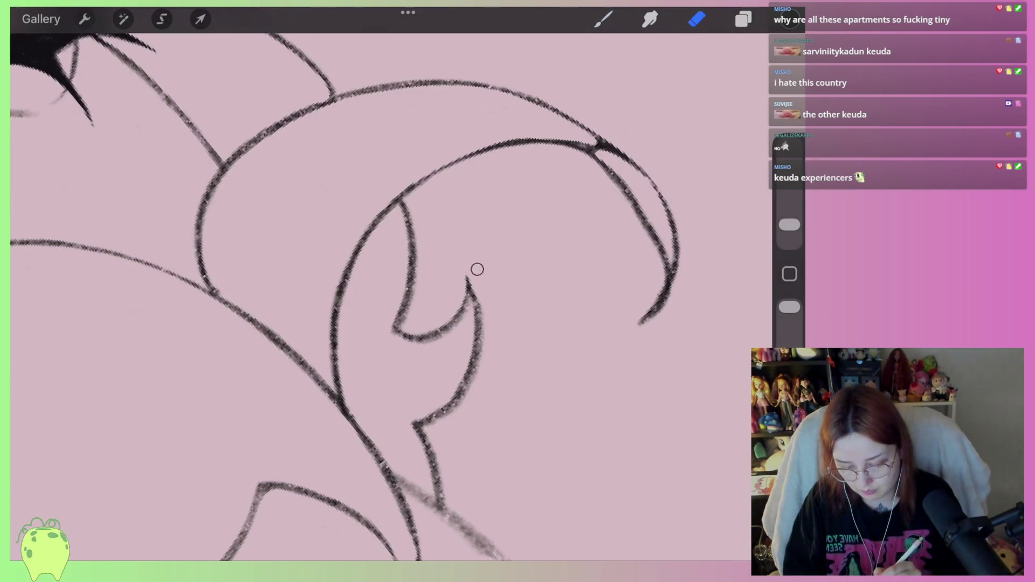
pyautogui.moveTo(468, 332); pyautogui.dragTo(441, 407)
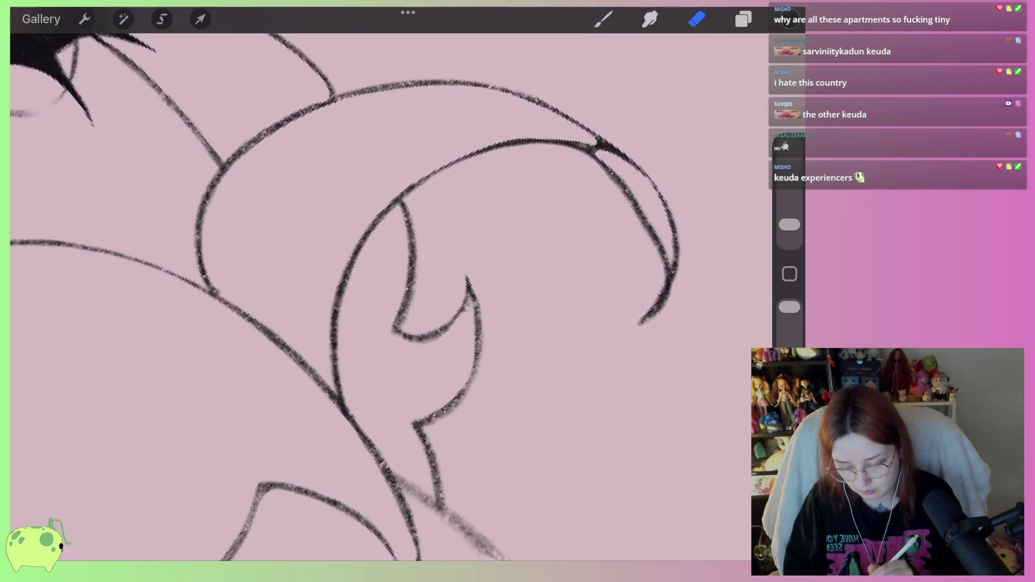
pyautogui.moveTo(394, 332); pyautogui.dragTo(402, 208)
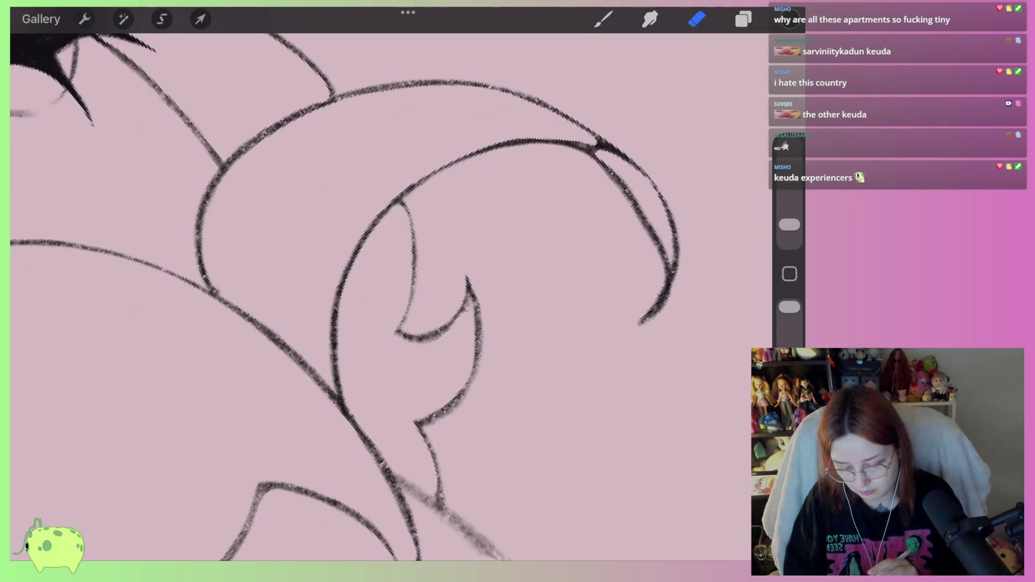
pyautogui.scroll(-5, 388, 291)
pyautogui.scroll(-2, 389, 291)
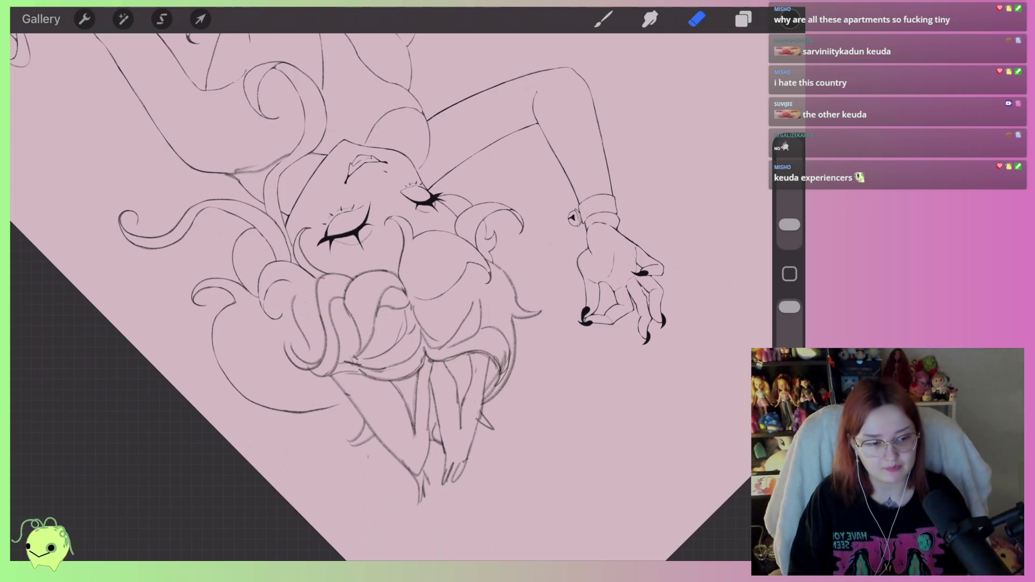
pyautogui.scroll(3, 389, 259)
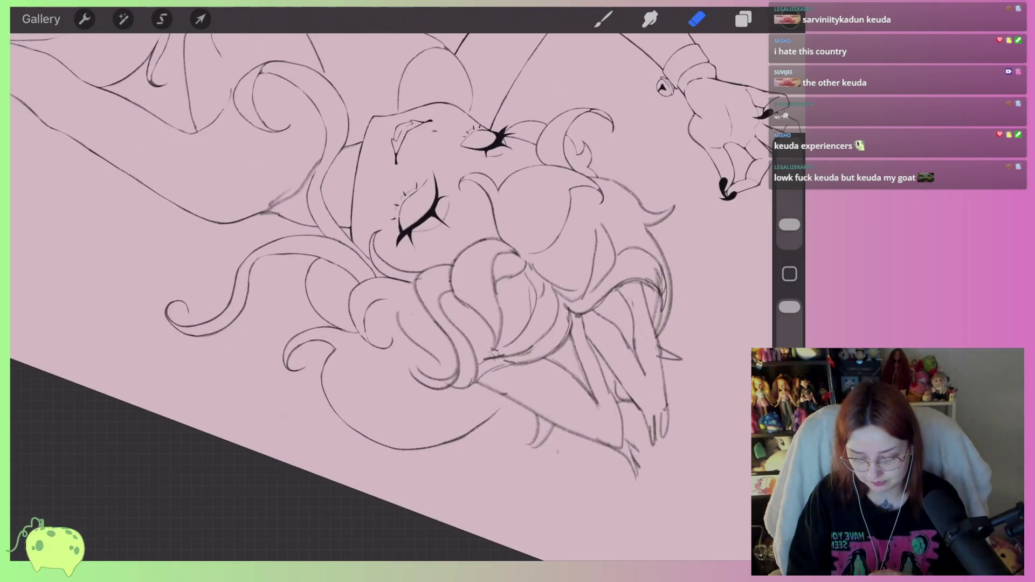
pyautogui.scroll(3, 388, 291)
# - Switch back to the inking brush for the curly hair below the face
pyautogui.press('b')
pyautogui.scroll(3, 389, 291)
pyautogui.scroll(-2, 388, 291)
pyautogui.scroll(-2, 388, 292)
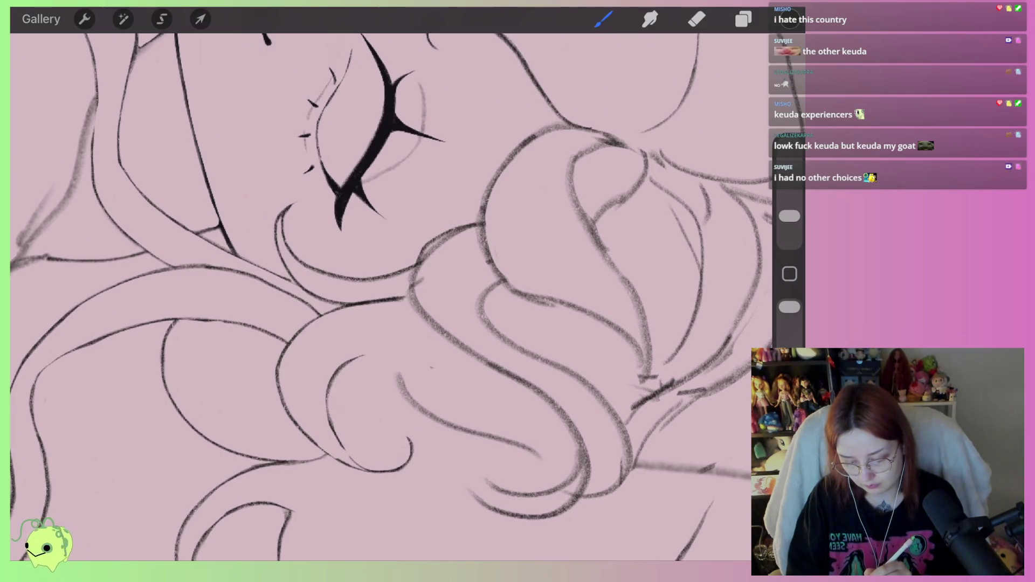
# - Ink two curved strokes over the hair curl and erase pencil lines in the hair with a smaller eraser
pyautogui.moveTo(436, 331)
pyautogui.mouseDown()
pyautogui.moveTo(575, 422)
pyautogui.moveTo(457, 522)
pyautogui.mouseUp()
pyautogui.moveTo(463, 468)
pyautogui.mouseDown()
pyautogui.moveTo(449, 510)
pyautogui.moveTo(469, 522)
pyautogui.moveTo(611, 490)
pyautogui.moveTo(575, 374)
pyautogui.moveTo(481, 300)
pyautogui.mouseUp()
pyautogui.press('e')
pyautogui.scroll(2, 389, 292)
pyautogui.moveTo(790, 226); pyautogui.dragTo(789, 223)
pyautogui.moveTo(416, 271); pyautogui.dragTo(492, 226)
pyautogui.moveTo(428, 260); pyautogui.dragTo(459, 239)
pyautogui.moveTo(447, 362); pyautogui.dragTo(409, 320)
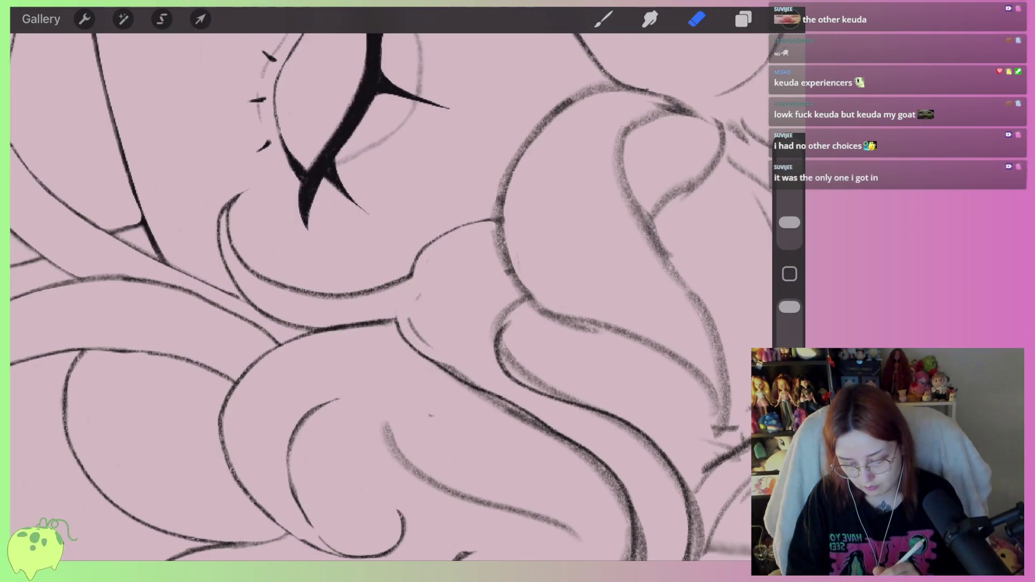
# - Clear pencil marks along the hair curve, undoing a mistaken erase of the hair line
pyautogui.moveTo(594, 403)
pyautogui.mouseDown()
pyautogui.moveTo(547, 387)
pyautogui.moveTo(496, 346)
pyautogui.mouseUp()
pyautogui.moveTo(515, 309)
pyautogui.mouseDown()
pyautogui.moveTo(504, 346)
pyautogui.moveTo(550, 385)
pyautogui.mouseUp()
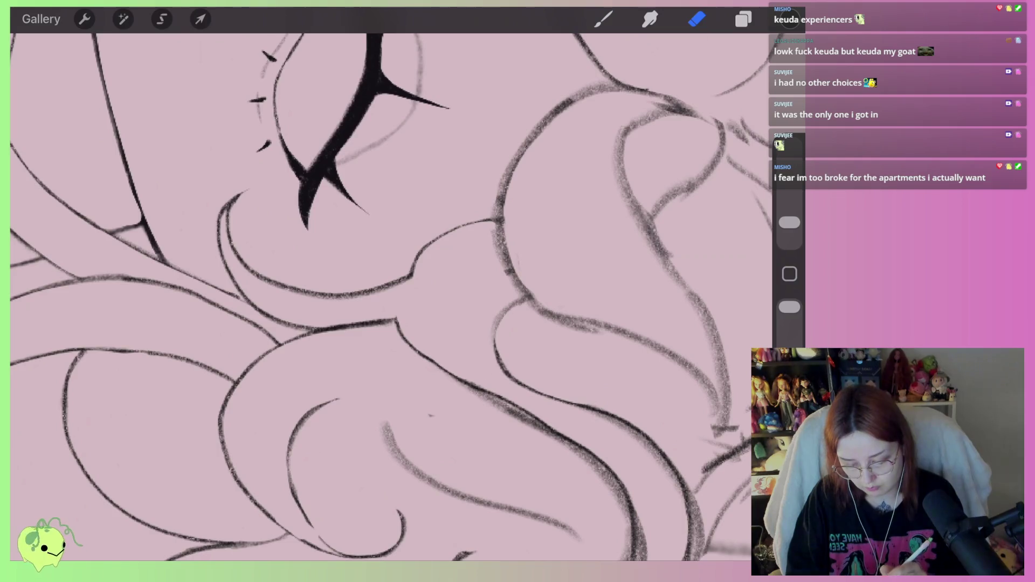
pyautogui.scroll(-3, 392, 297)
pyautogui.scroll(3, 392, 297)
pyautogui.moveTo(392, 262); pyautogui.dragTo(385, 335)
pyautogui.hotkey('ctrl', 'z')
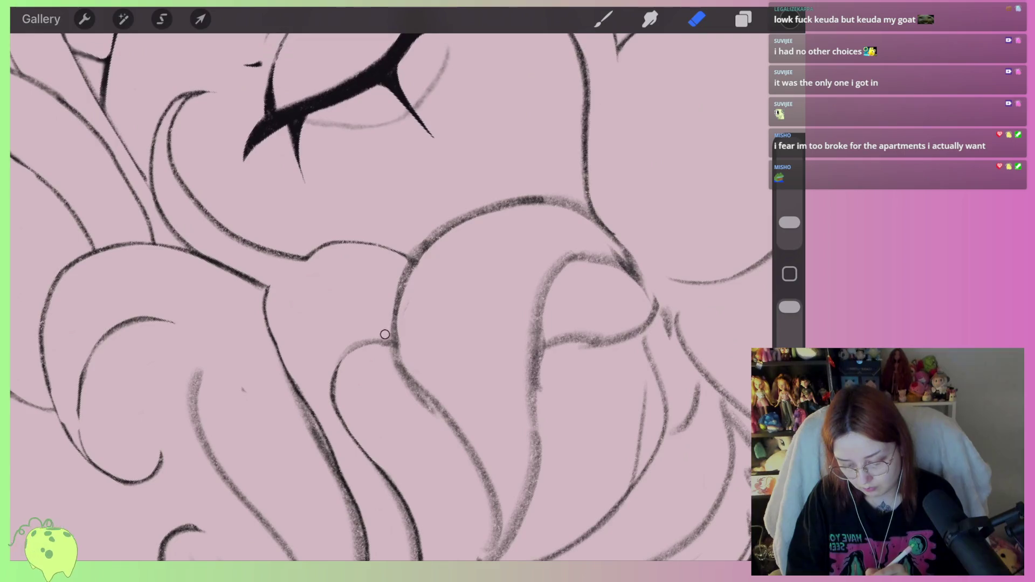